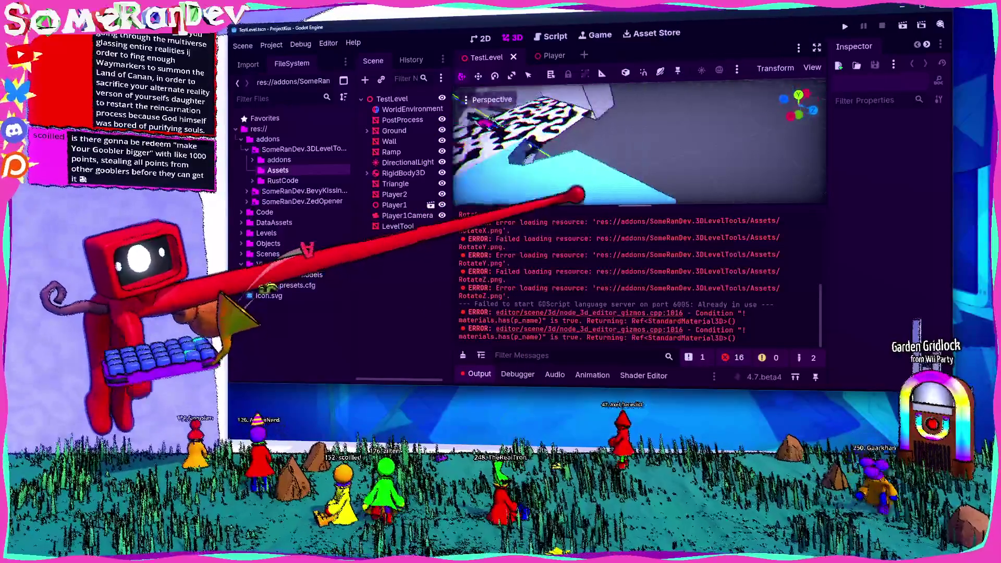
# - Hide the Output log and select the LevelTool ramp (width 8.105, turn 50.29)
pyautogui.scroll(2, 639, 144)
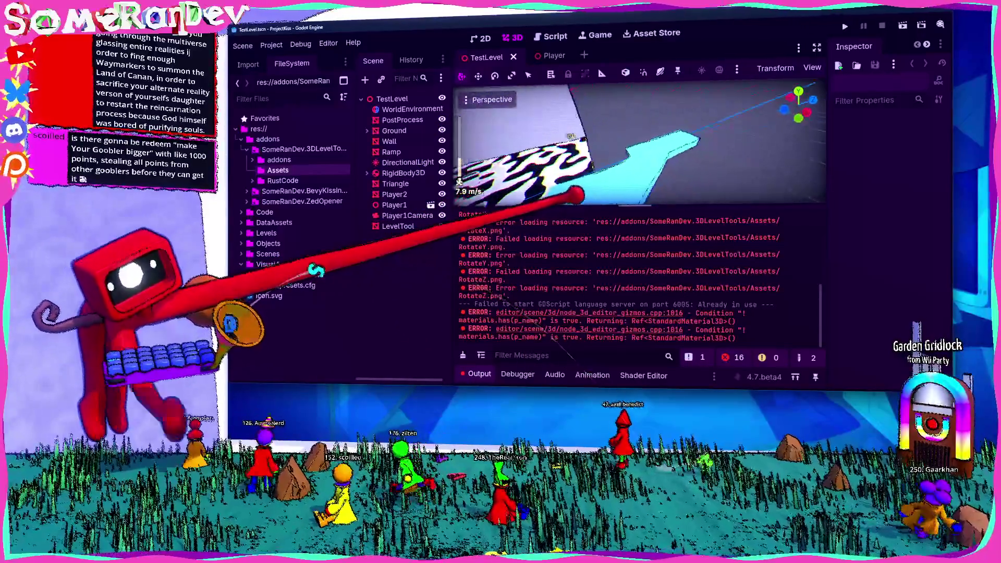
pyautogui.click(472, 374)
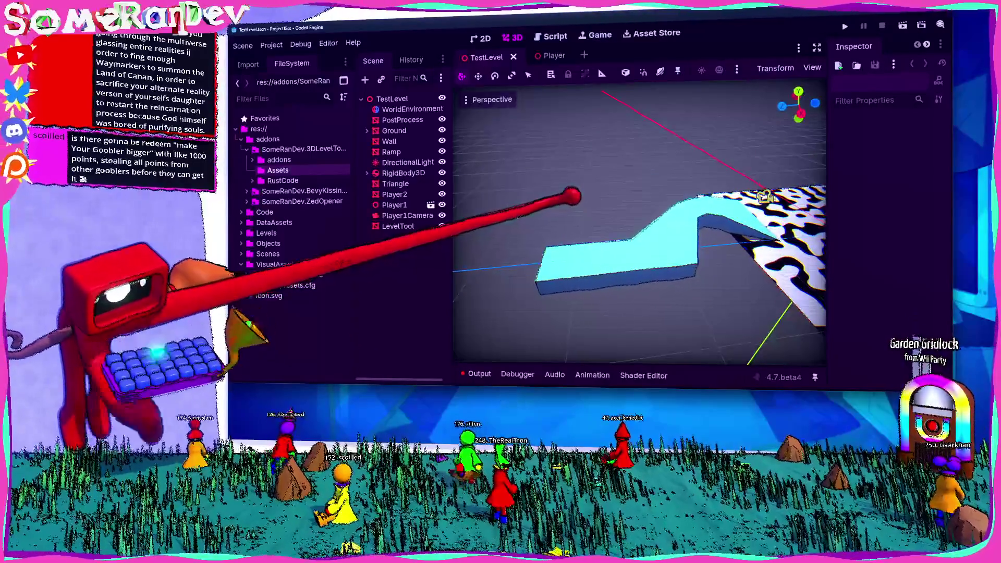
pyautogui.click(398, 226)
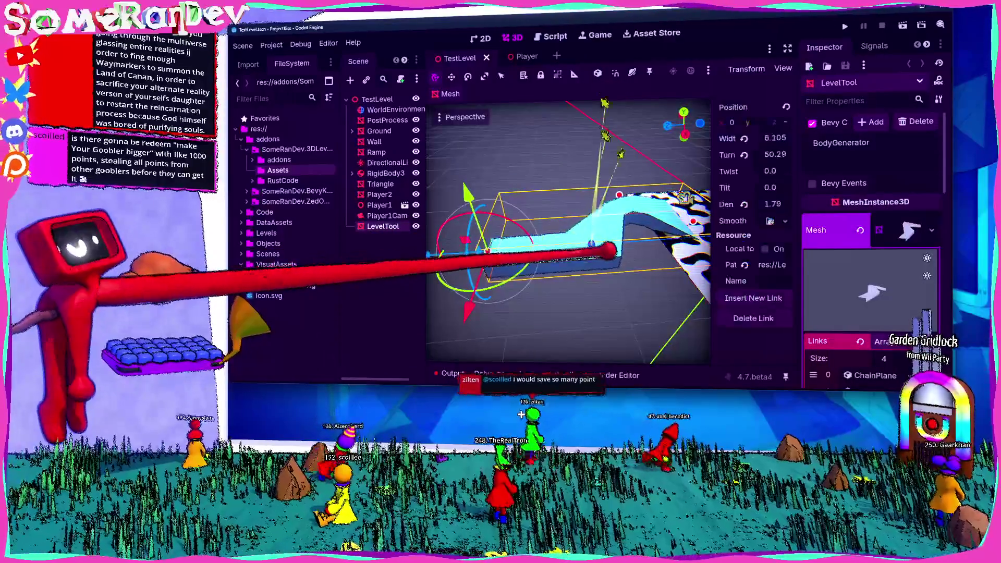
# - Lift the cyan LevelTool ramp higher in the level with the move gizmo
pyautogui.scroll(3, 574, 198)
pyautogui.scroll(3, 572, 196)
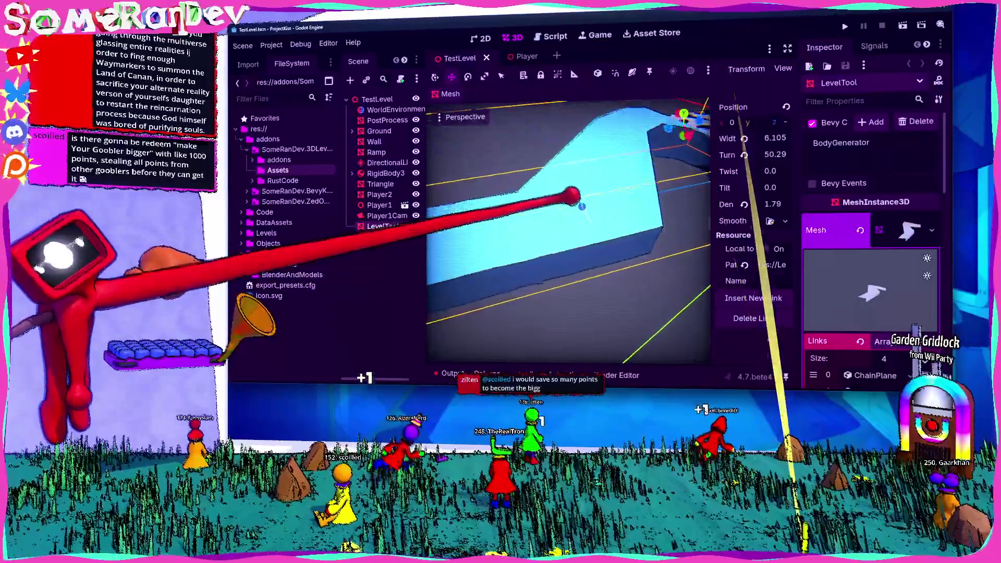
pyautogui.moveTo(633, 228)
pyautogui.mouseDown()
pyautogui.moveTo(577, 195)
pyautogui.moveTo(635, 231)
pyautogui.mouseUp()
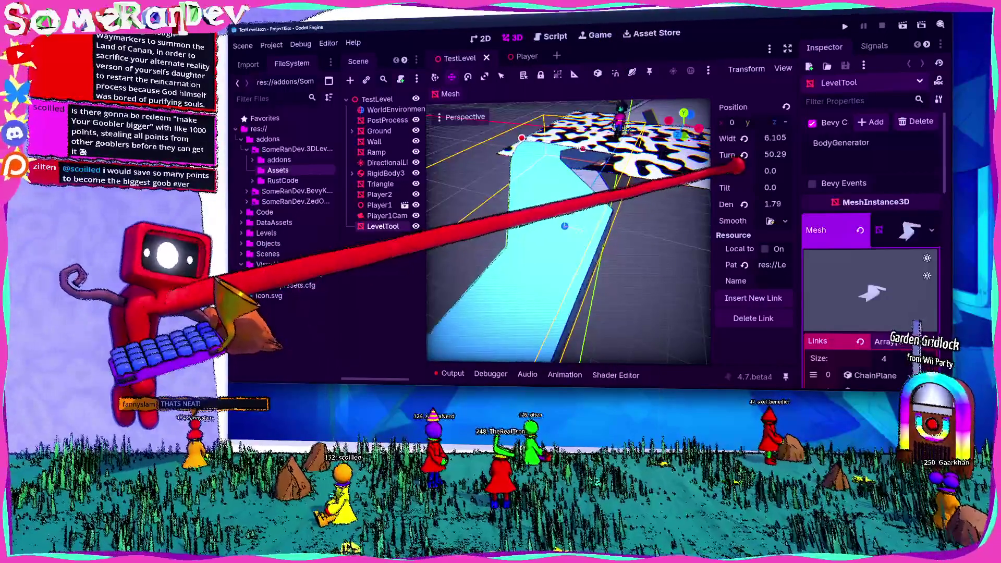
pyautogui.moveTo(767, 99)
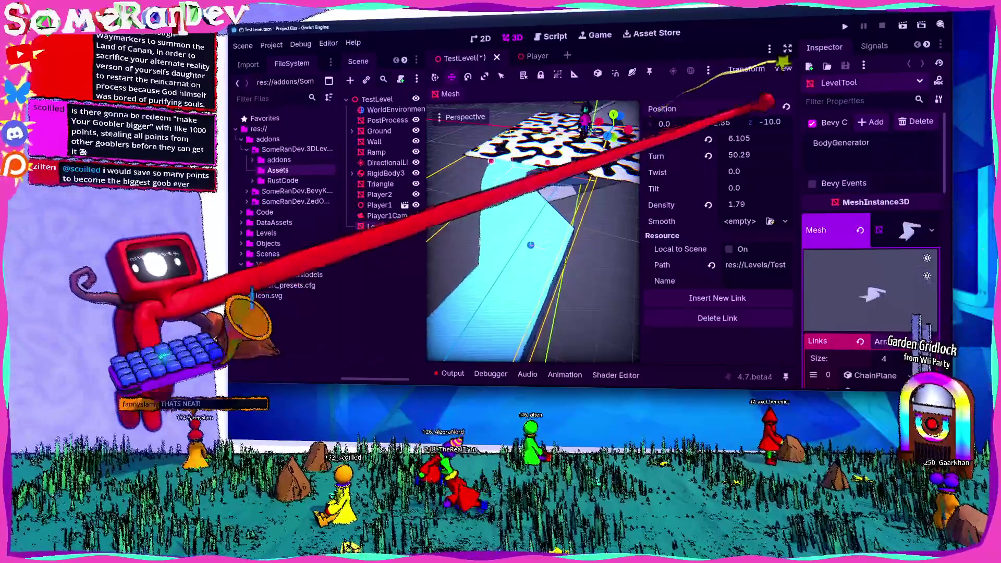
pyautogui.scroll(2, 532, 229)
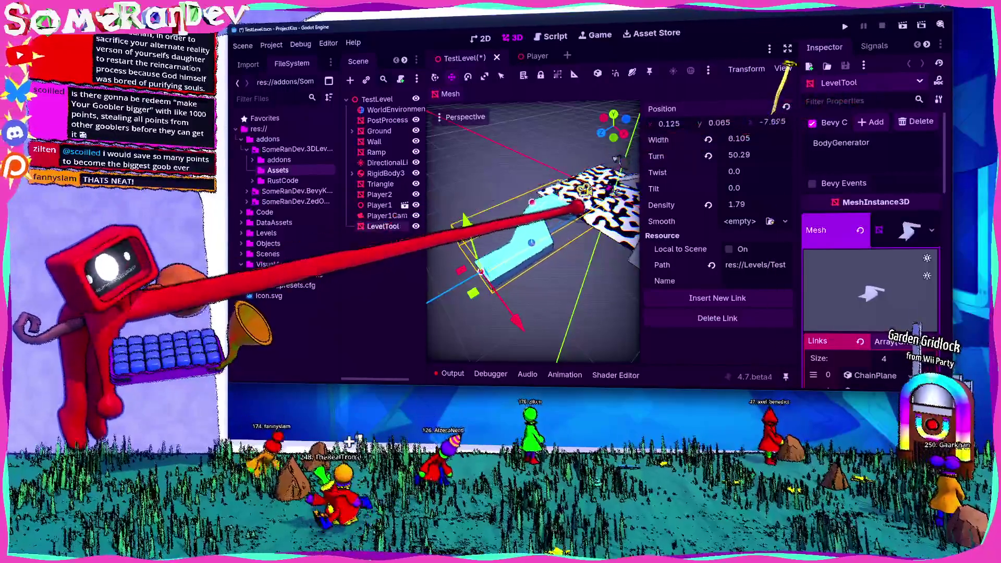
pyautogui.moveTo(573, 206)
pyautogui.mouseDown()
pyautogui.moveTo(563, 193)
pyautogui.moveTo(592, 172)
pyautogui.moveTo(629, 190)
pyautogui.mouseUp()
pyautogui.scroll(3, 617, 159)
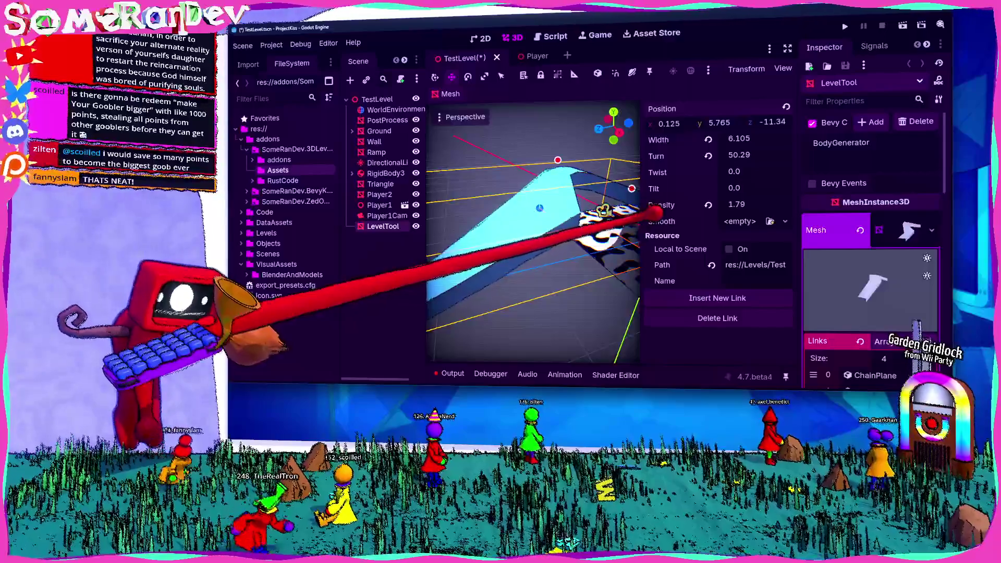
pyautogui.moveTo(652, 212)
pyautogui.mouseDown()
pyautogui.moveTo(518, 197)
pyautogui.moveTo(574, 195)
pyautogui.moveTo(514, 217)
pyautogui.moveTo(608, 197)
pyautogui.moveTo(598, 206)
pyautogui.mouseUp()
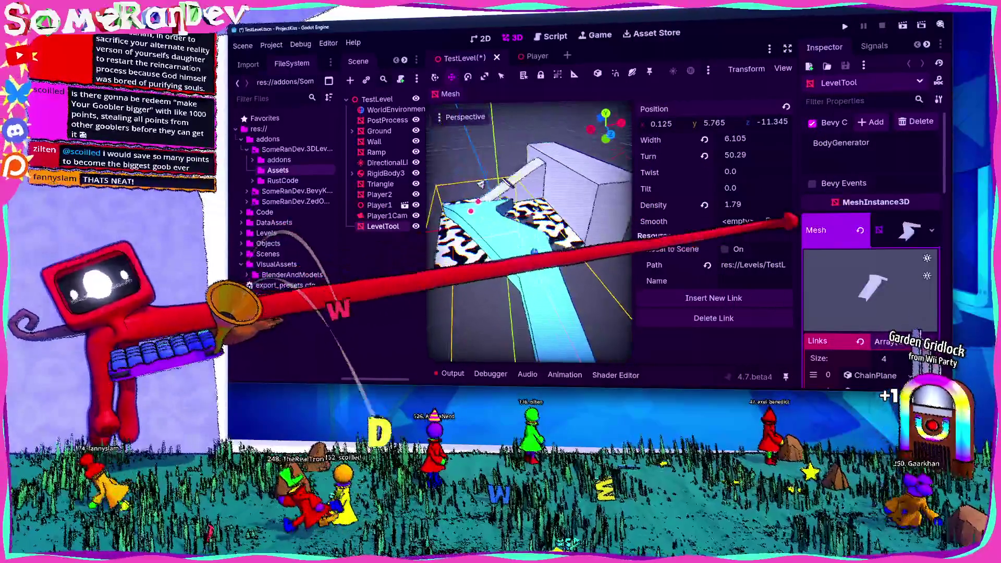
# - Give the Smooth setting a new ChainPlane resource and shift the ramp lower and back
pyautogui.click(784, 221)
pyautogui.click(699, 247)
pyautogui.moveTo(481, 184)
pyautogui.mouseDown()
pyautogui.moveTo(613, 172)
pyautogui.moveTo(515, 212)
pyautogui.moveTo(543, 179)
pyautogui.mouseUp()
pyautogui.moveTo(785, 107)
pyautogui.mouseDown()
pyautogui.moveTo(629, 58)
pyautogui.moveTo(657, 172)
pyautogui.moveTo(594, 203)
pyautogui.moveTo(532, 212)
pyautogui.moveTo(538, 245)
pyautogui.moveTo(647, 214)
pyautogui.moveTo(592, 224)
pyautogui.moveTo(576, 196)
pyautogui.moveTo(574, 203)
pyautogui.moveTo(579, 194)
pyautogui.moveTo(511, 144)
pyautogui.mouseUp()
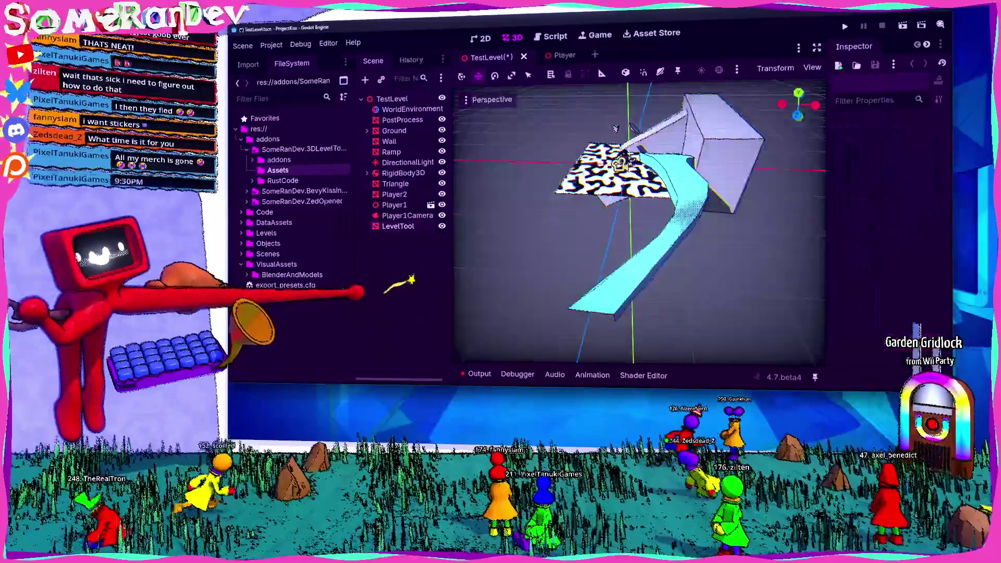
pyautogui.press('Escape')
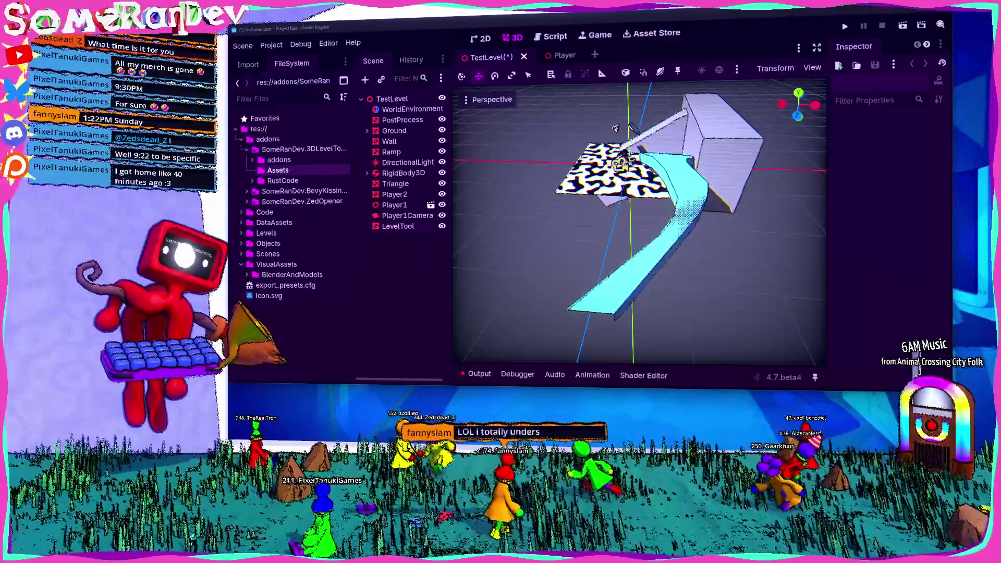
pyautogui.hotkey('alt', 'Tab')
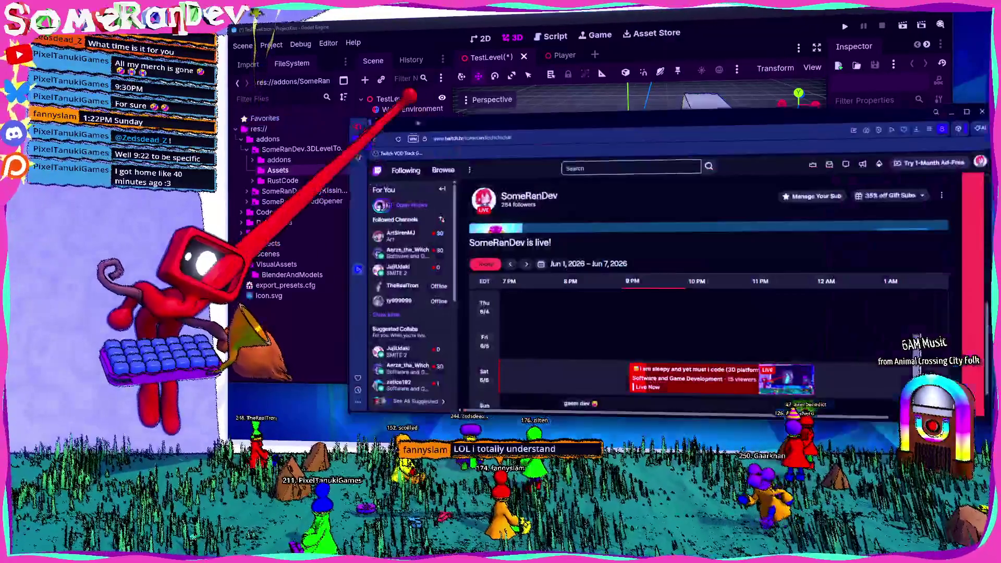
pyautogui.moveTo(566, 110); pyautogui.dragTo(517, 66)
pyautogui.scroll(-2, 559, 300)
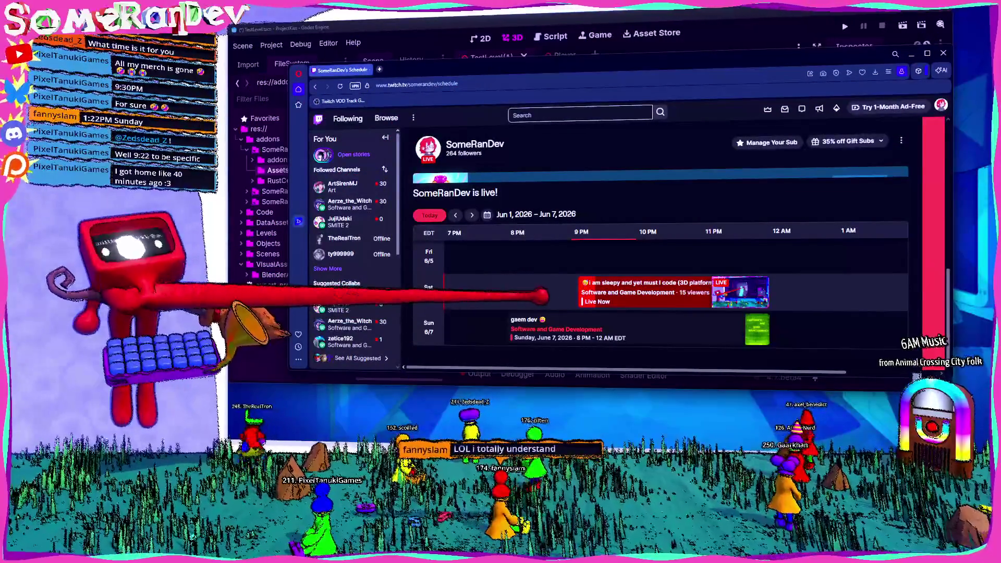
pyautogui.hotkey('ctrl', '-')
pyautogui.hotkey('ctrl', '-')
pyautogui.hotkey('ctrl', '-')
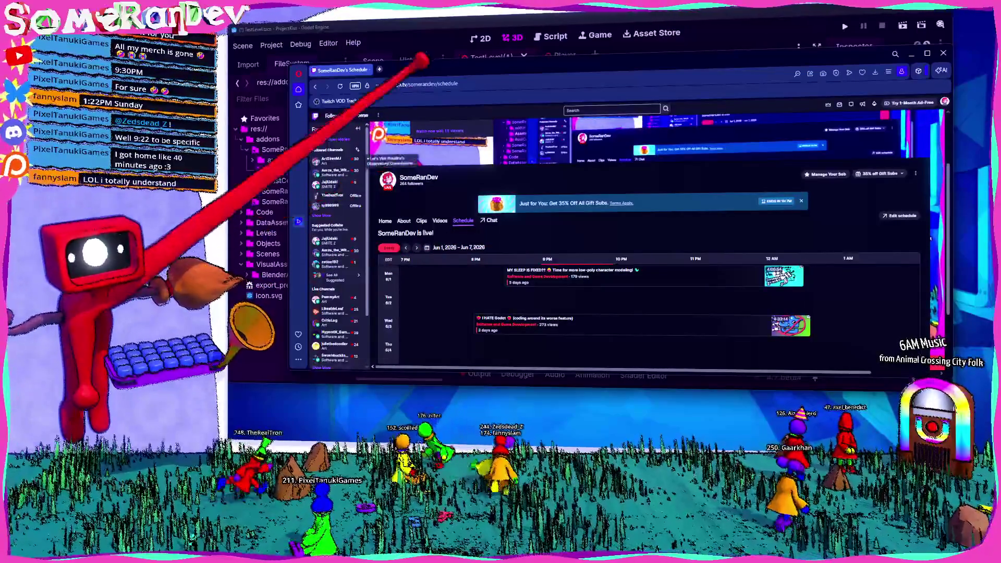
pyautogui.click(615, 31)
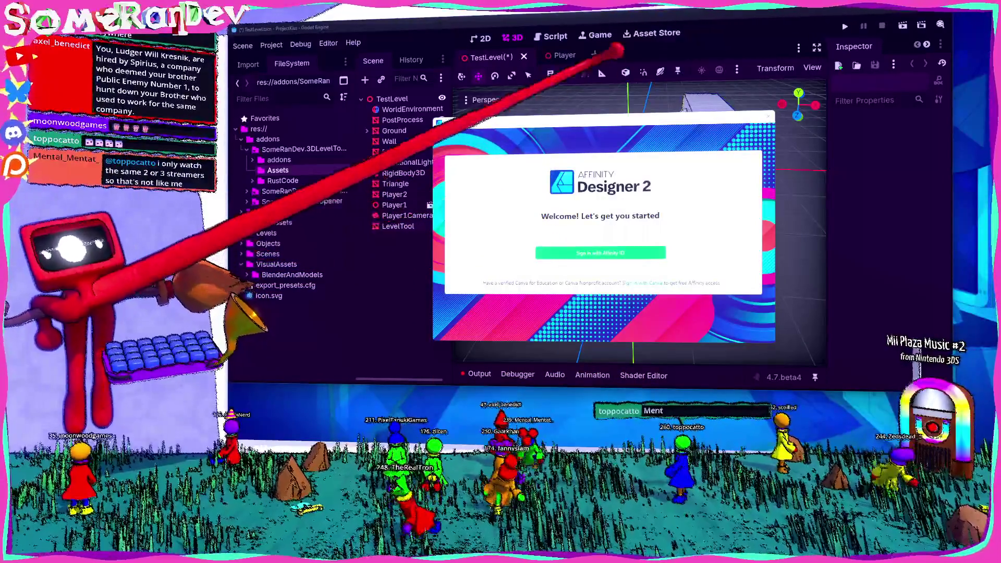
# - Close the Affinity Designer 2 welcome screen
pyautogui.click(617, 121)
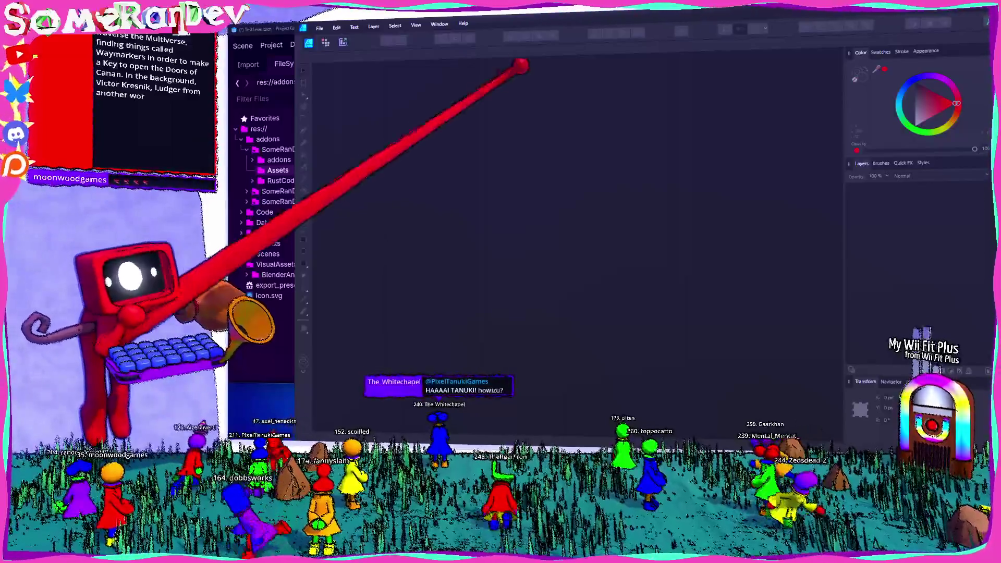
# - Open the Move, Plus and Rotate .afdesign files from the Assets folder in Affinity Designer
pyautogui.moveTo(626, 22); pyautogui.dragTo(626, 553)
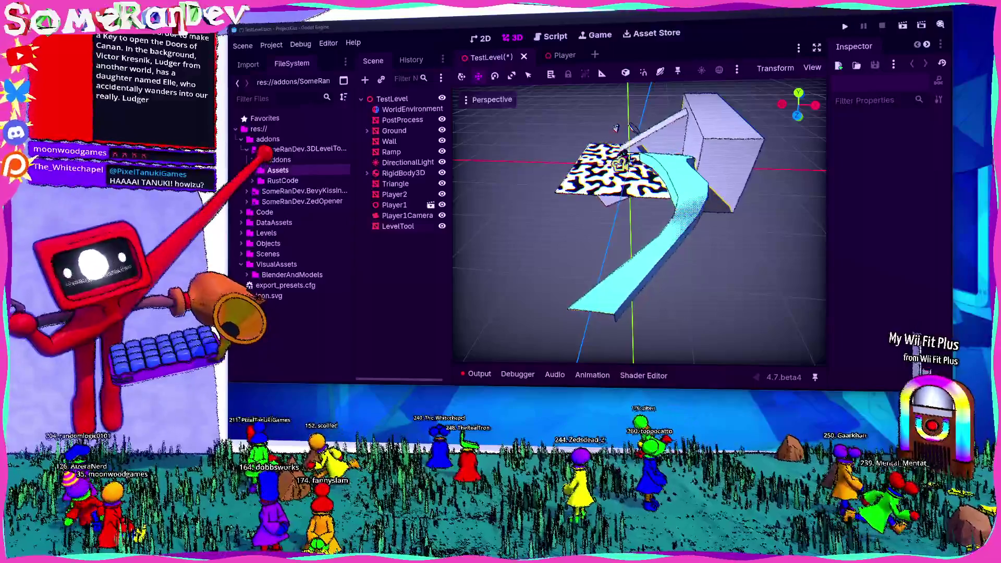
pyautogui.rightClick(297, 170)
pyautogui.press('Escape')
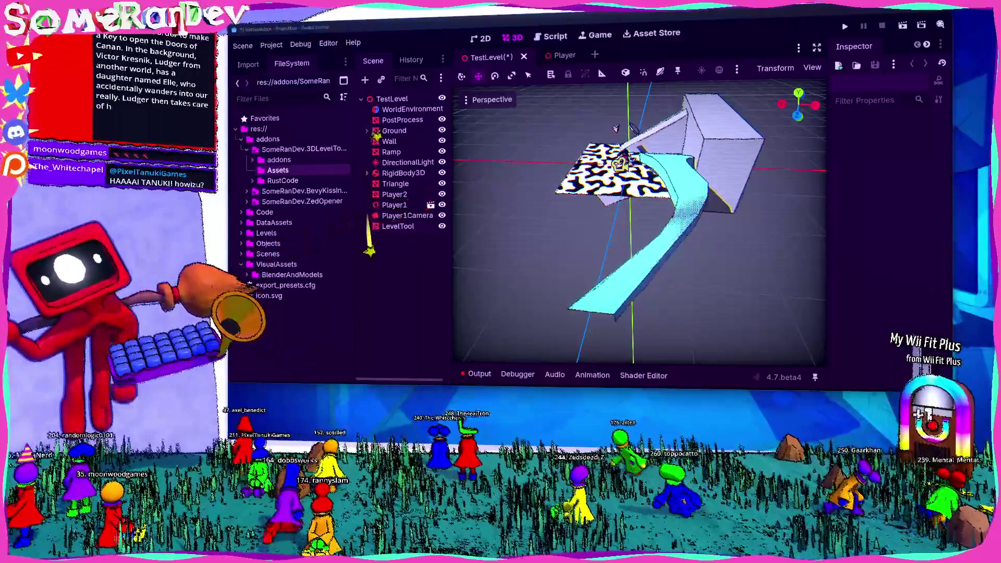
pyautogui.hotkey('ctrl', 'a')
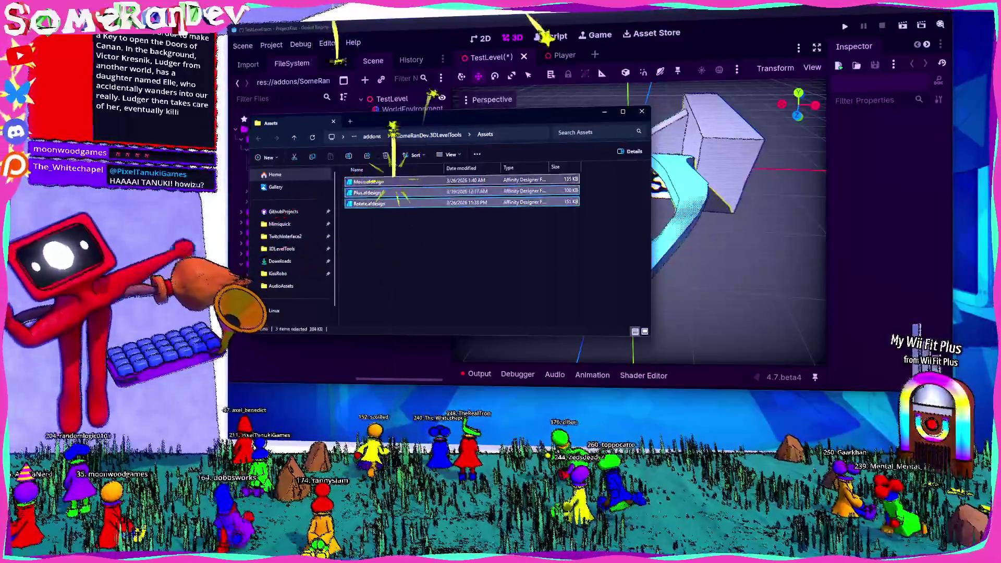
pyautogui.press('Return')
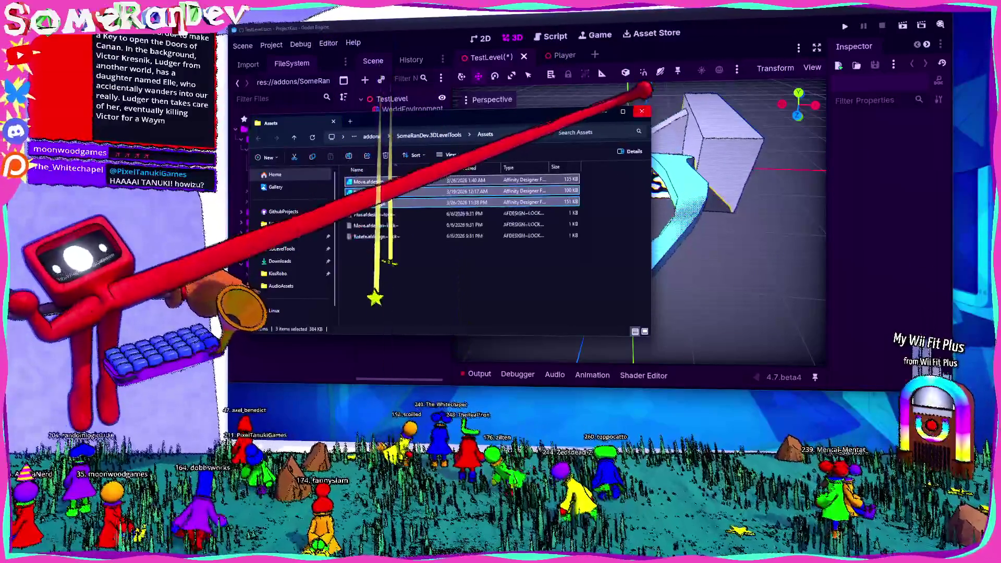
pyautogui.click(642, 111)
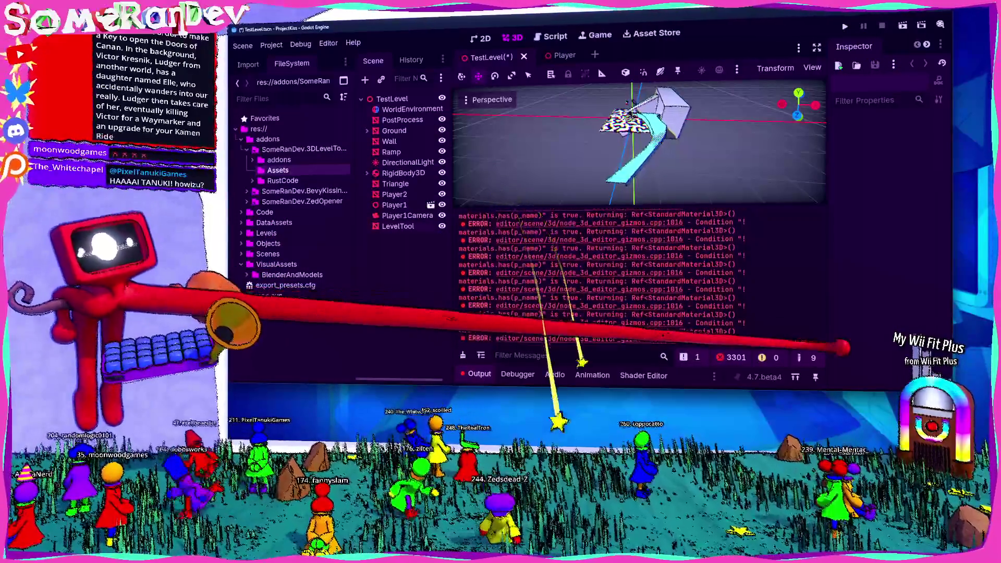
# - Check Godot's Output log for errors, then bring the Plus icon document to the front
pyautogui.scroll(20, 626, 276)
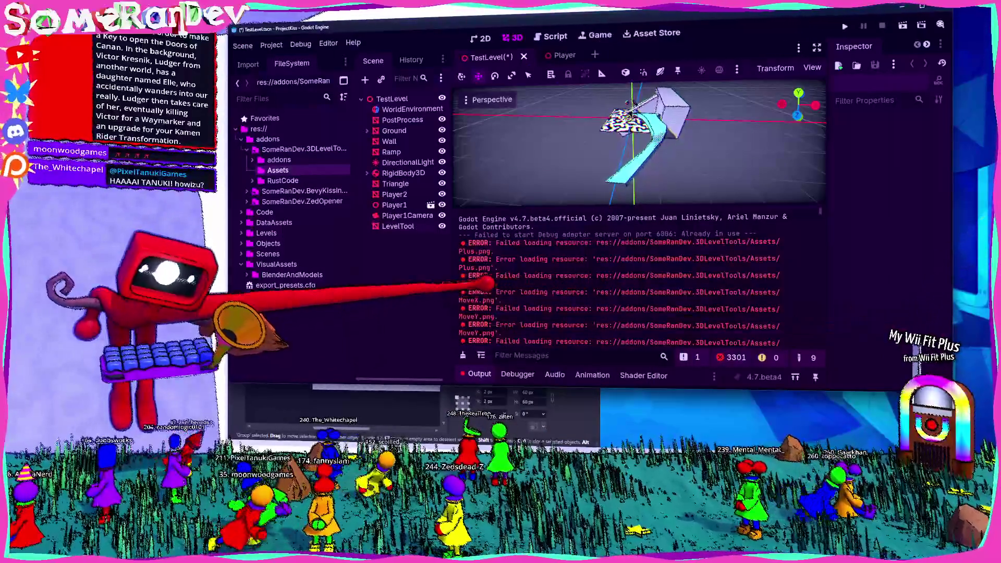
pyautogui.scroll(-2, 485, 284)
pyautogui.scroll(-5, 621, 277)
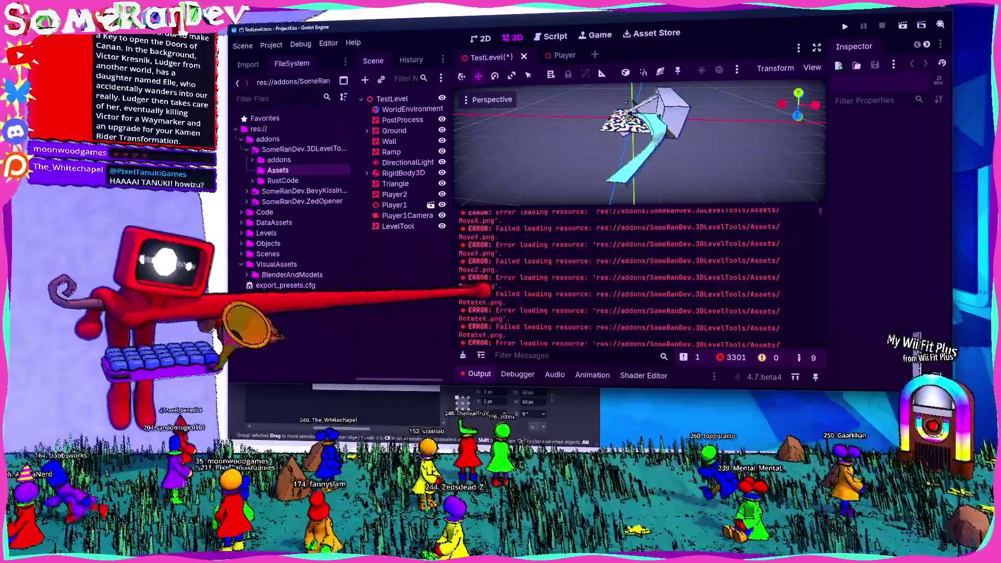
pyautogui.hotkey('alt', 'Tab')
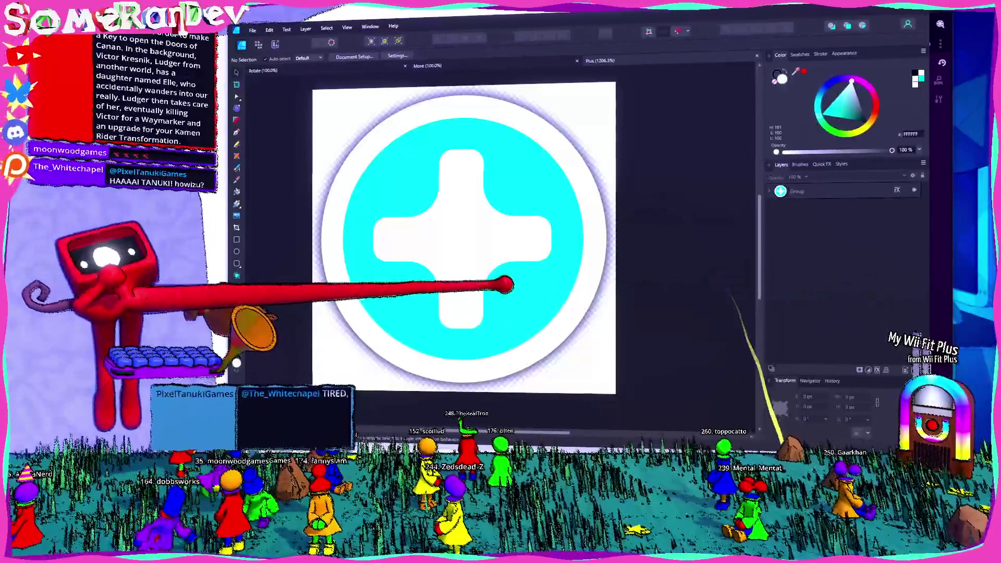
# - Open the Plus icon's export settings and back out of them
pyautogui.hotkey('ctrl', 'shift', 'alt', 's')
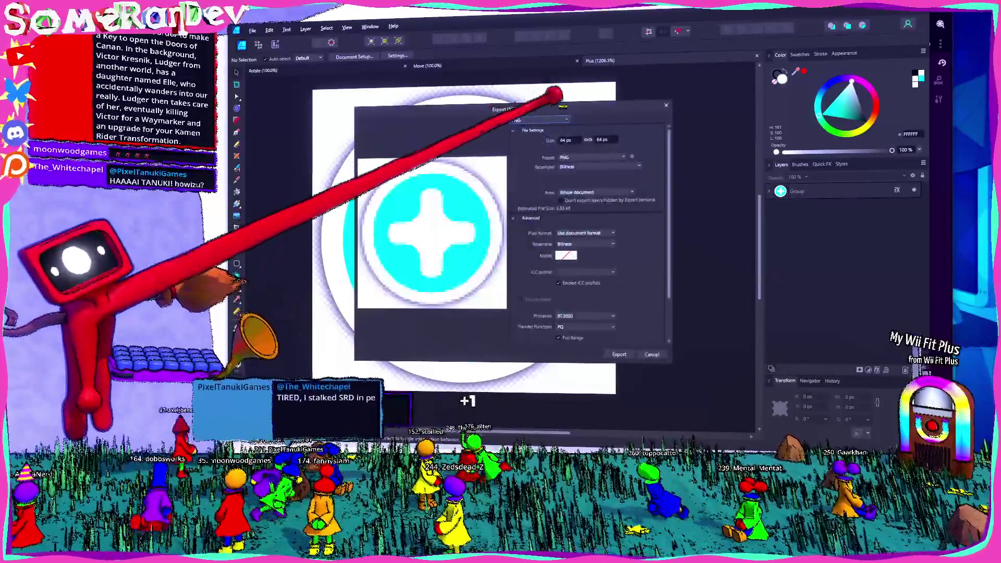
pyautogui.press('Escape')
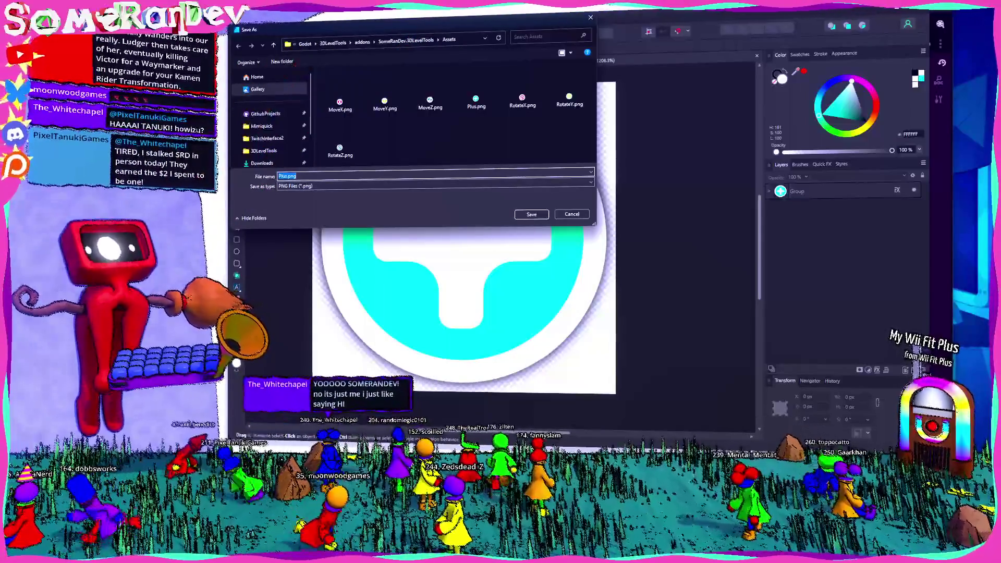
pyautogui.hotkey('alt', 'Tab')
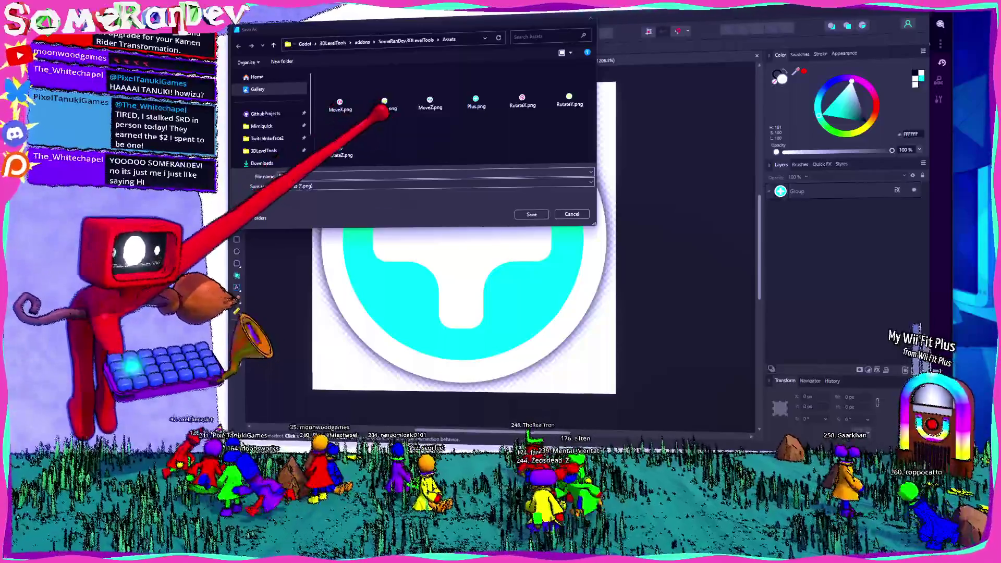
# - Browse the Plus.png save dialog in wide-icon view, check its folder path, then cancel it
pyautogui.scroll(-3, 397, 104)
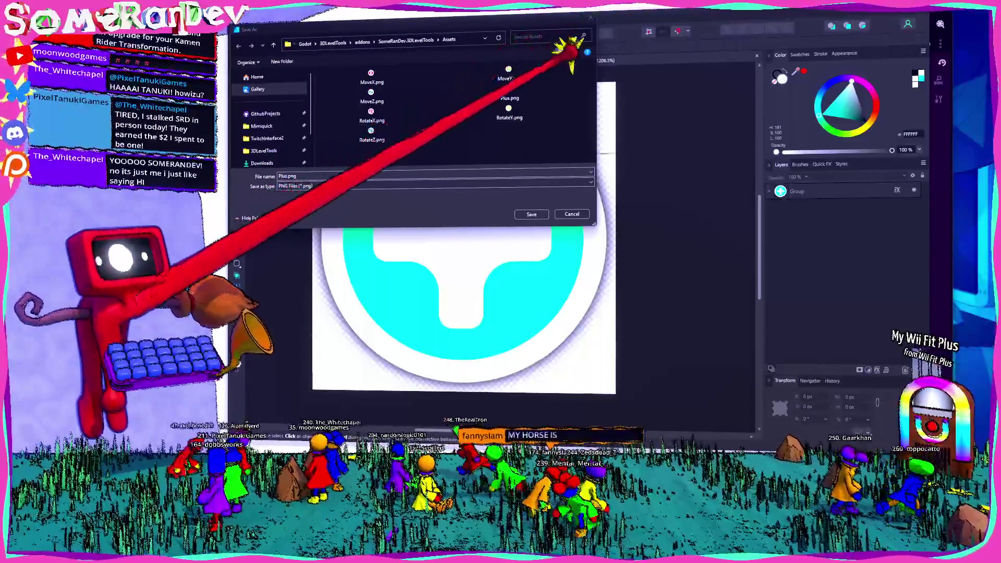
pyautogui.click(571, 53)
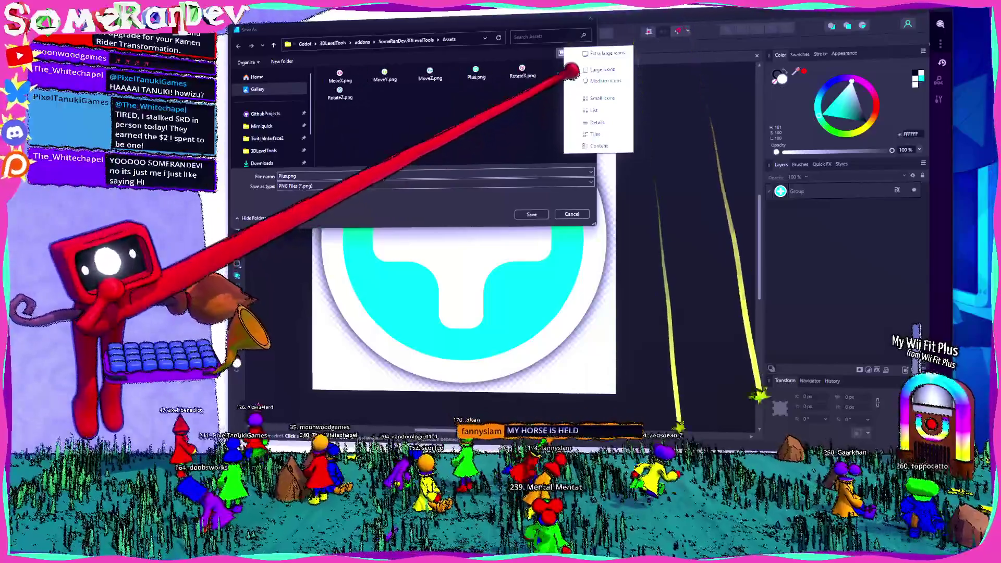
pyautogui.click(573, 79)
pyautogui.click(571, 53)
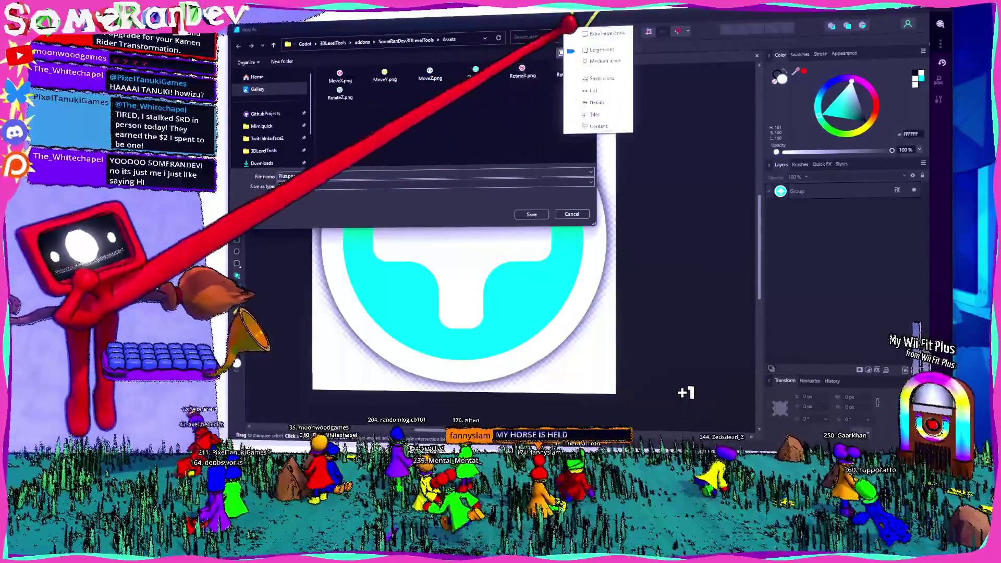
pyautogui.click(598, 223)
pyautogui.moveTo(599, 223)
pyautogui.mouseDown()
pyautogui.moveTo(643, 336)
pyautogui.moveTo(664, 268)
pyautogui.moveTo(568, 178)
pyautogui.mouseUp()
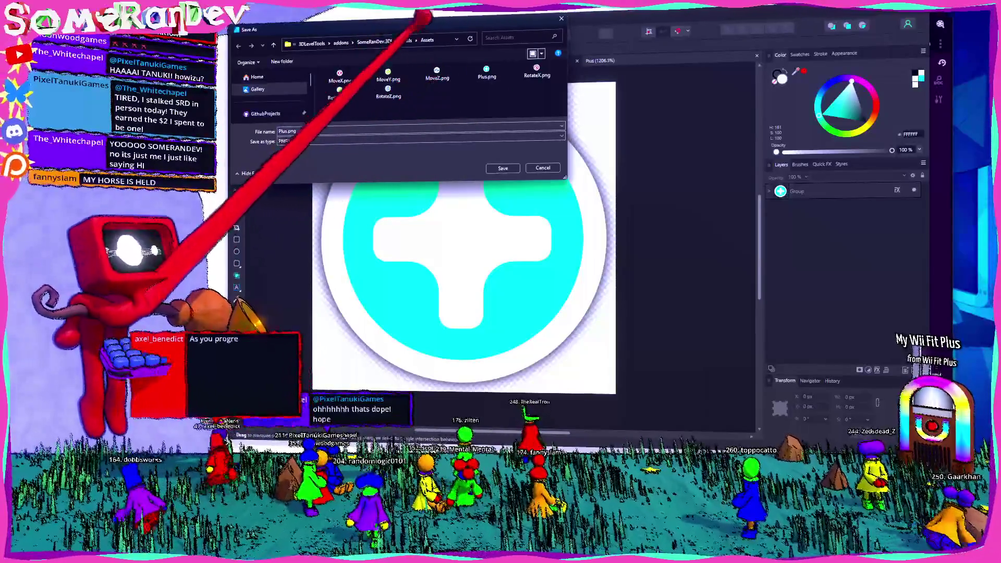
pyautogui.click(443, 40)
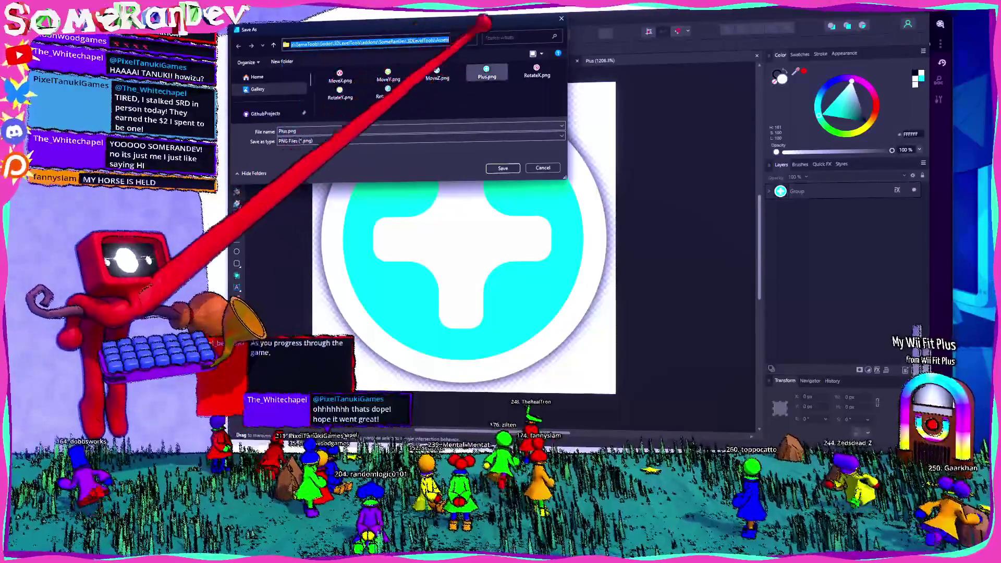
pyautogui.press('Escape')
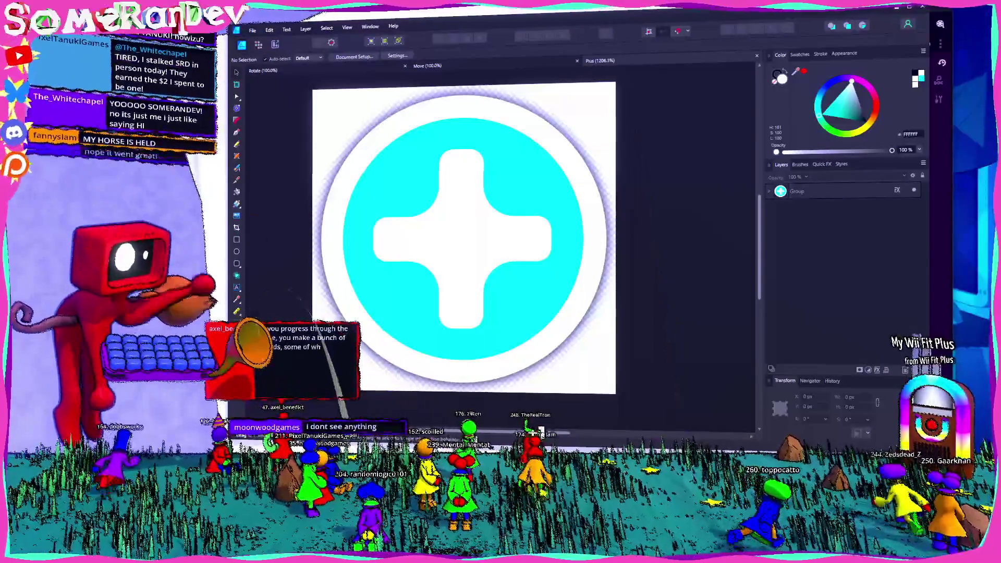
pyautogui.hotkey('alt', 'Tab')
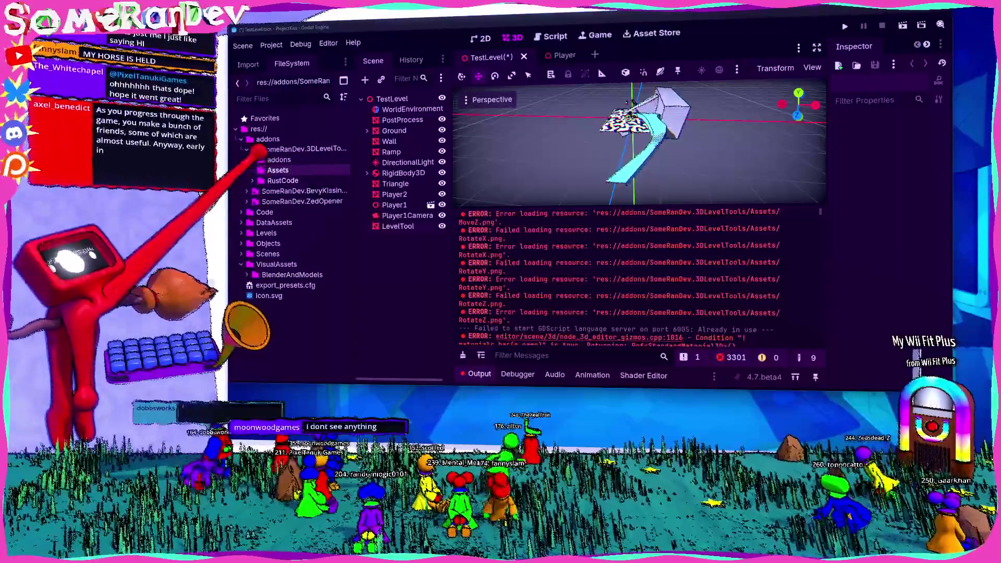
# - Open the Assets folder in the file manager, then expand the nested addons folder in Godot
pyautogui.rightClick(303, 175)
pyautogui.click(334, 351)
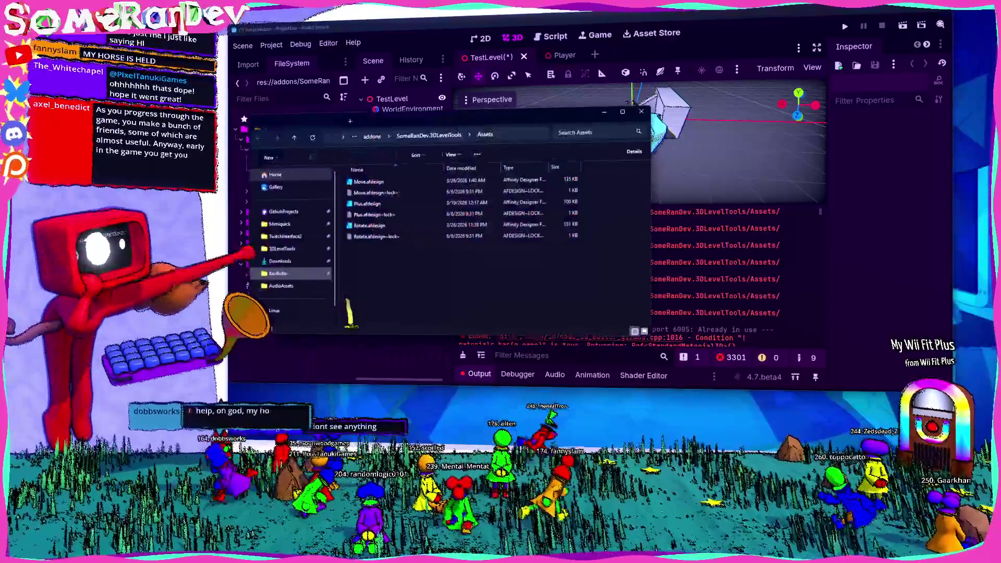
pyautogui.hotkey('alt', 'Tab')
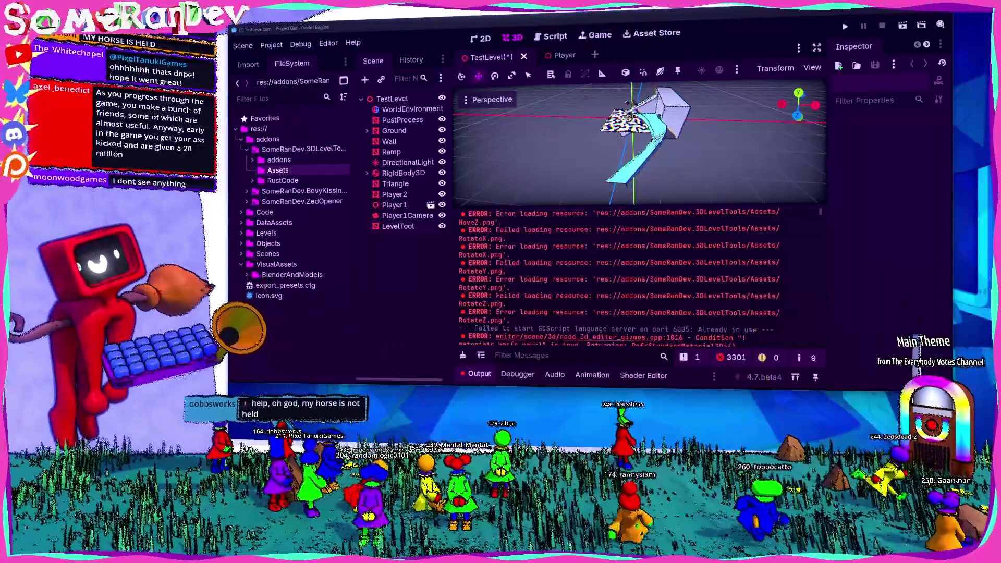
pyautogui.hotkey('alt', 'Tab')
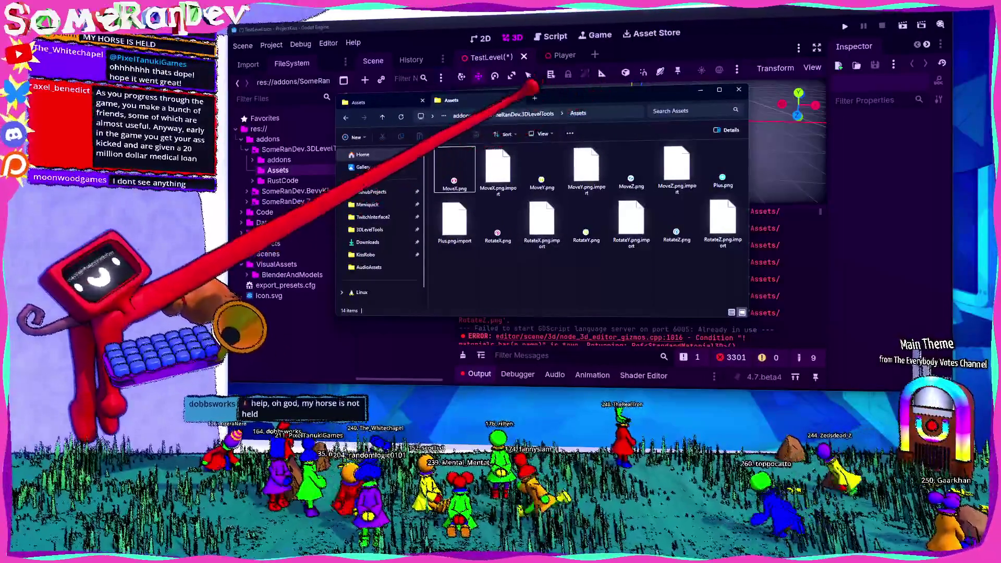
pyautogui.click(281, 133)
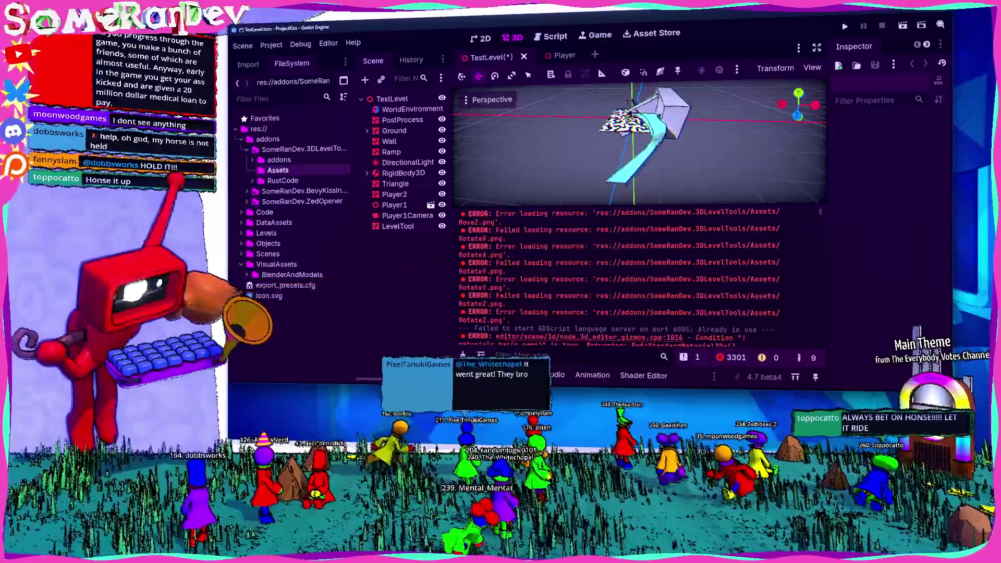
pyautogui.doubleClick(279, 160)
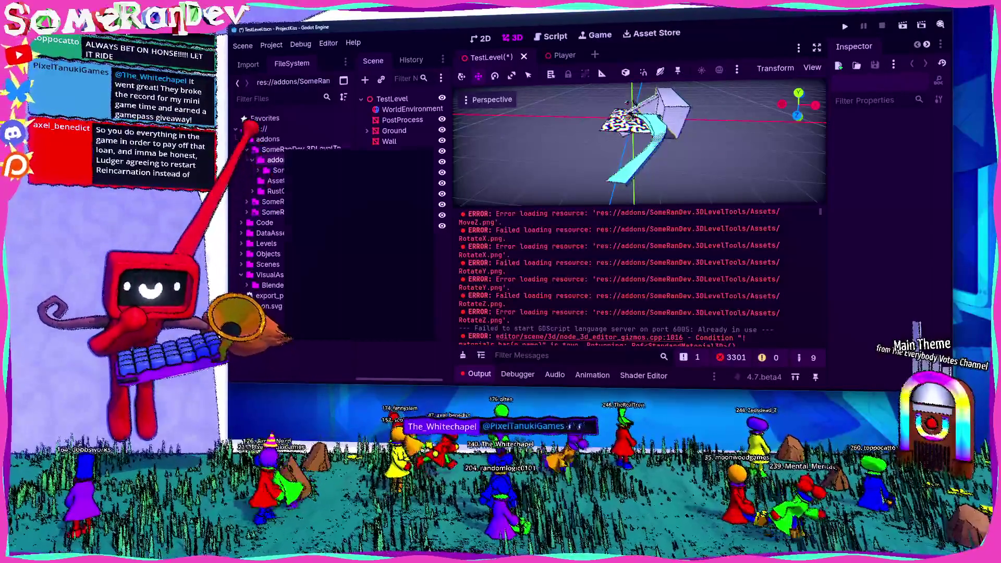
# - Open SomeRanDev.3DLevelTools in File Explorer and compare it with the source repo's Assets folder
pyautogui.rightClick(287, 150)
pyautogui.click(313, 389)
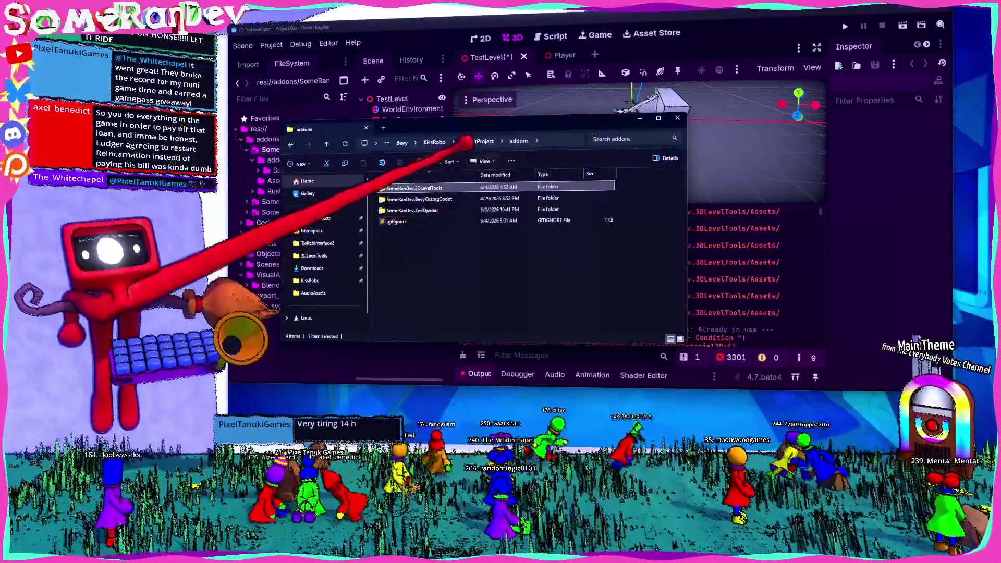
pyautogui.click(464, 100)
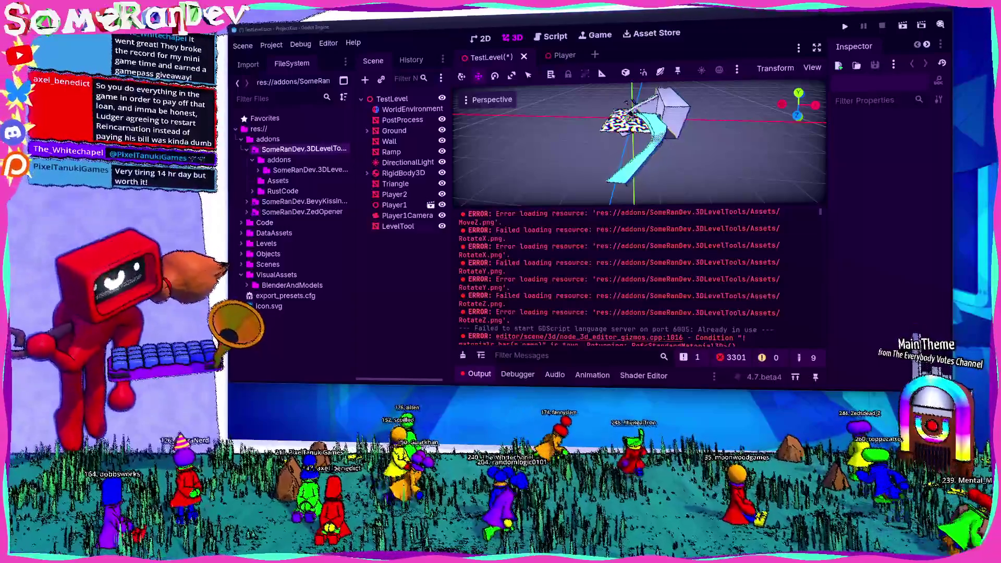
pyautogui.hotkey('ctrl', 'alt', 'r')
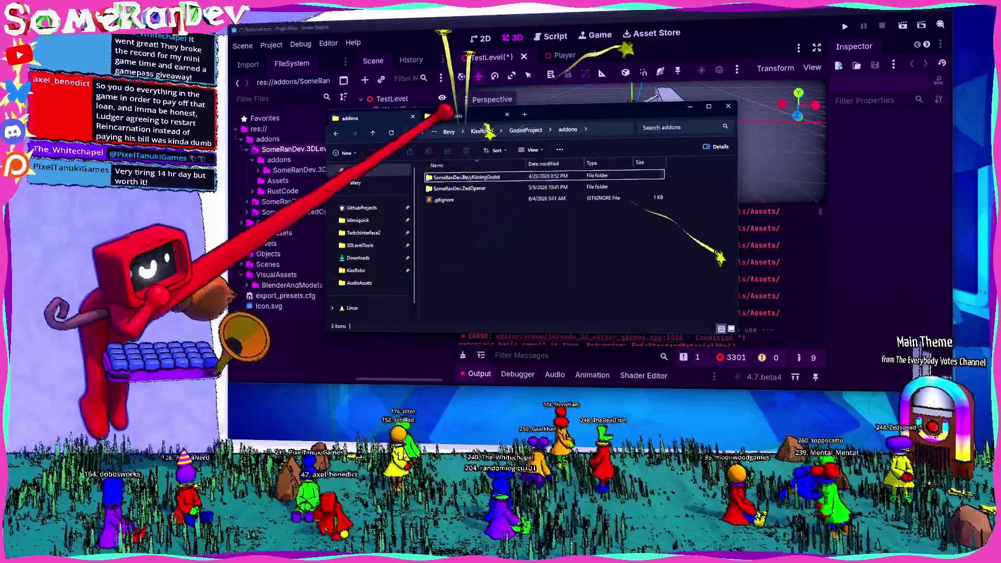
pyautogui.click(448, 116)
pyautogui.click(508, 198)
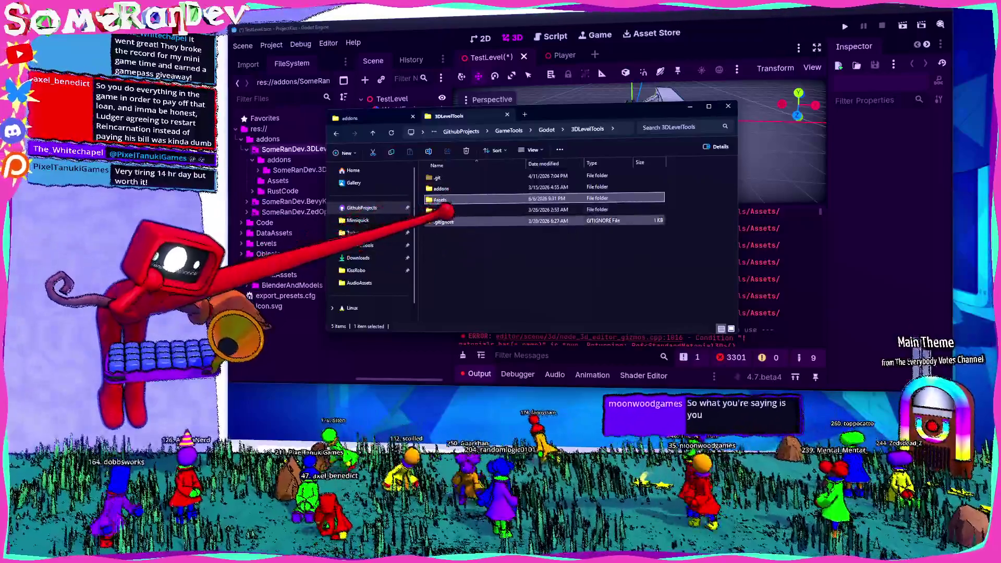
pyautogui.click(603, 94)
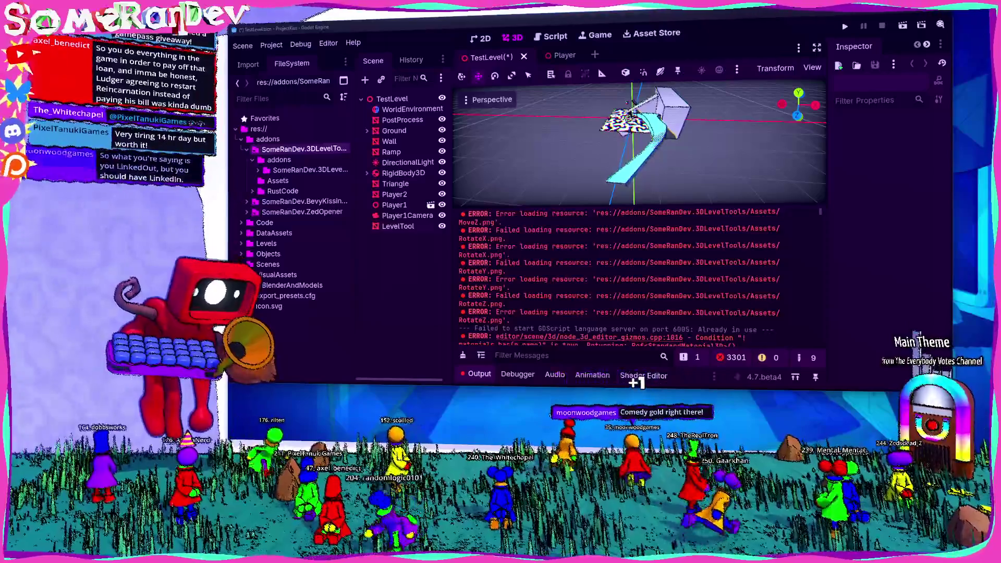
pyautogui.rightClick(268, 139)
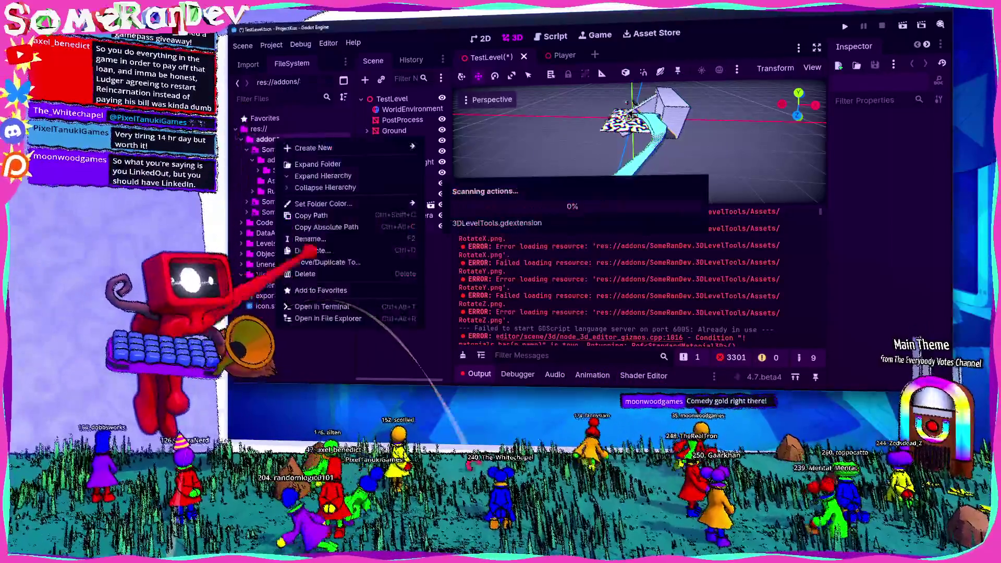
# - Run mklink /d in a terminal to link SomeRanDev.3DLevelTools to the repo's addons folder
pyautogui.click(313, 312)
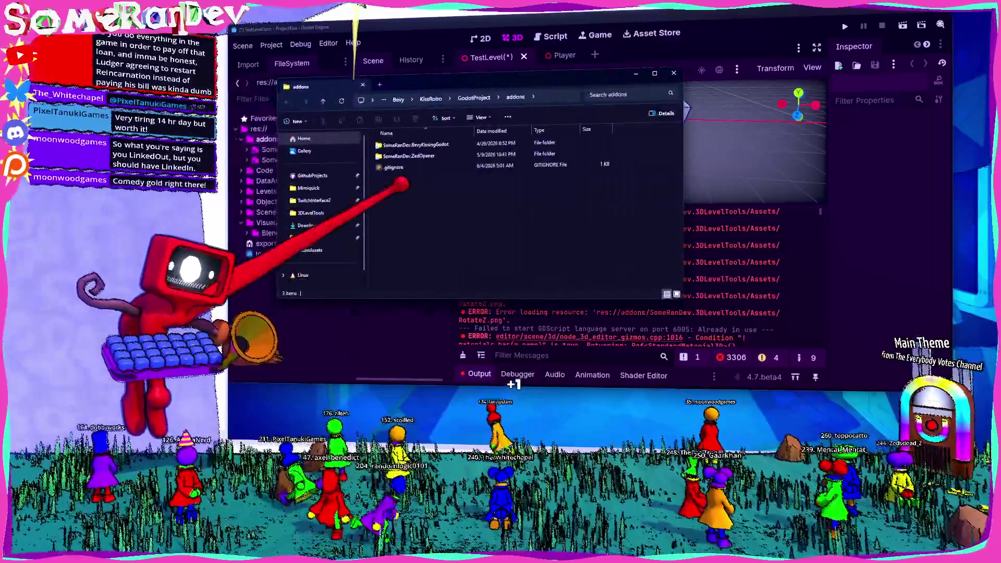
pyautogui.rightClick(404, 188)
pyautogui.click(459, 290)
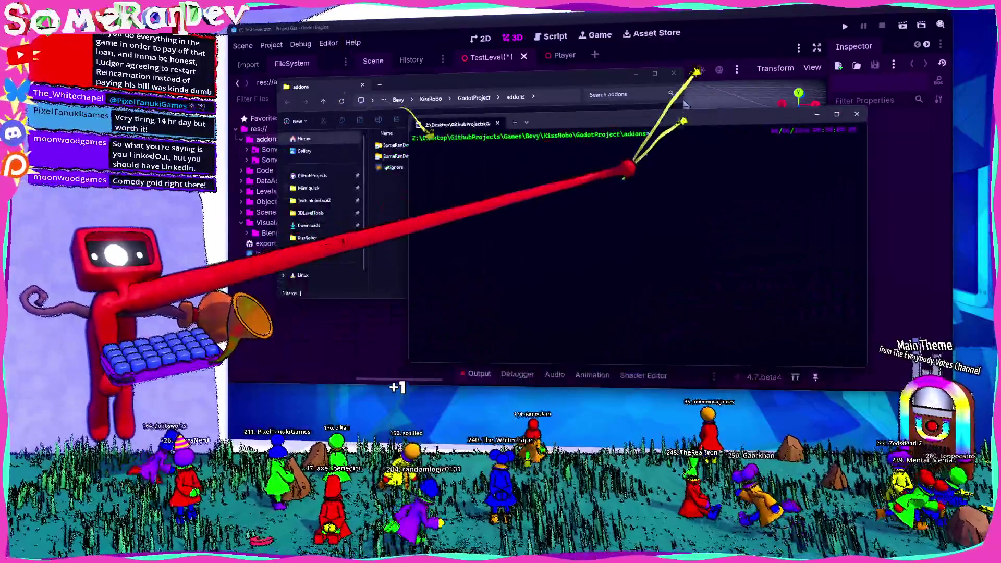
pyautogui.write('mkdink /d/')
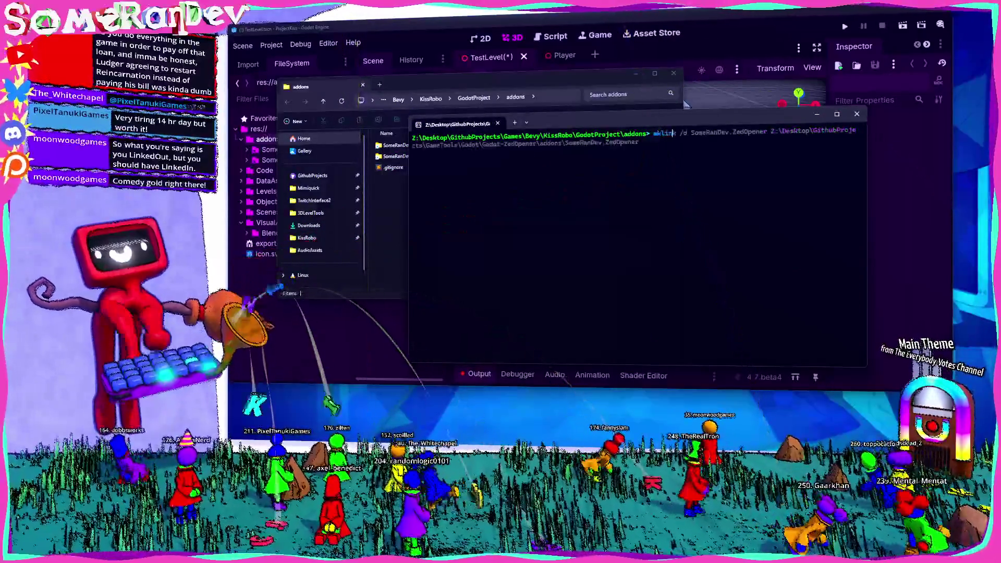
pyautogui.press('BackSpace')
pyautogui.press('BackSpace')
pyautogui.write('SomeRa')
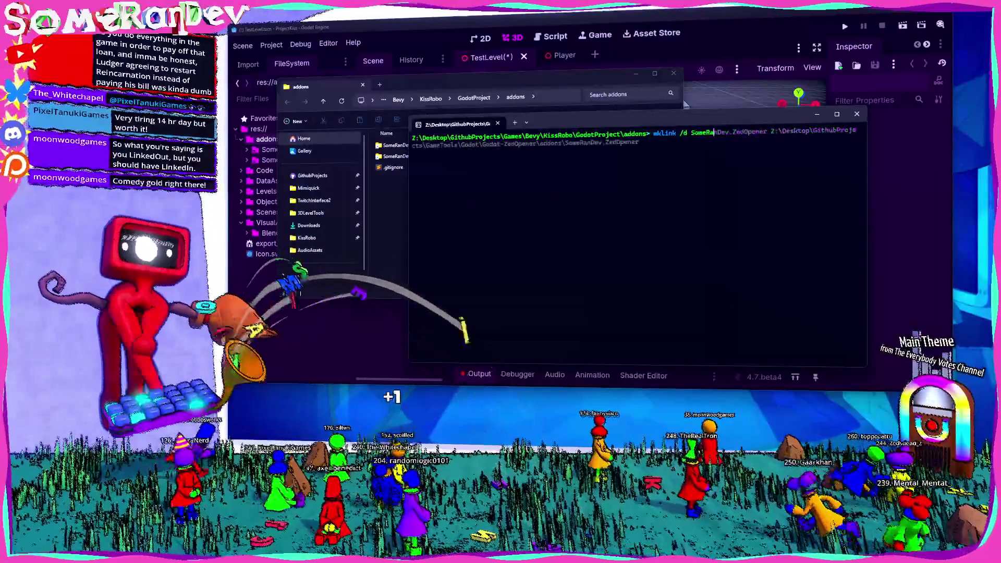
pyautogui.write('nDev.3DL')
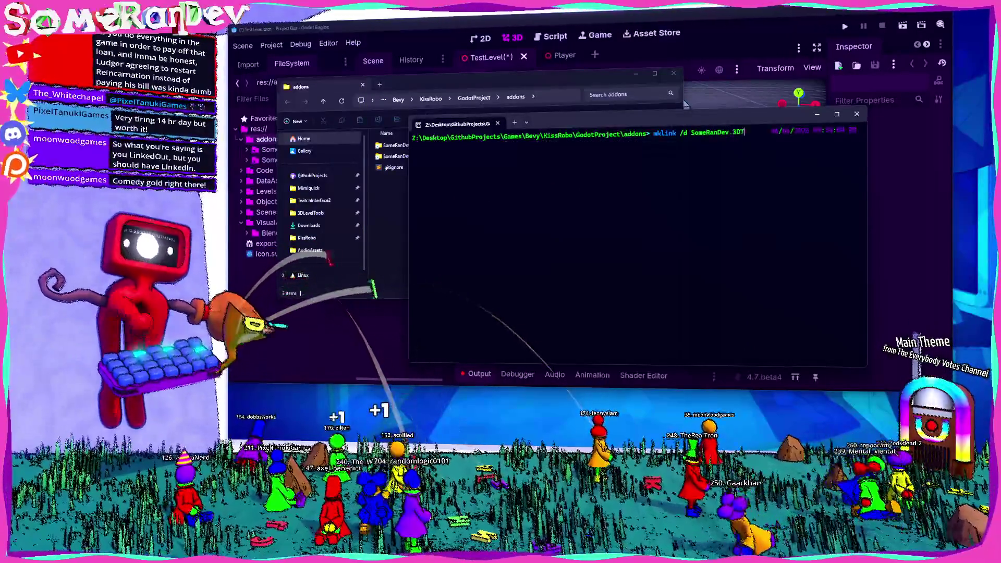
pyautogui.write('evelTools Z:\\Desktop\\GithubProjects\\GameTools\\Godot\\3DLevelTools\\addons')
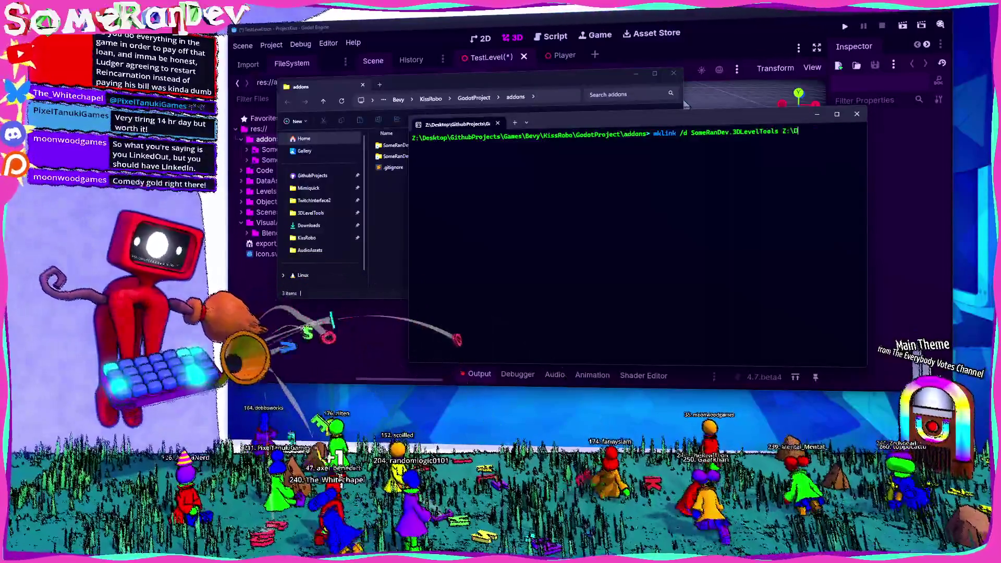
pyautogui.press('Return')
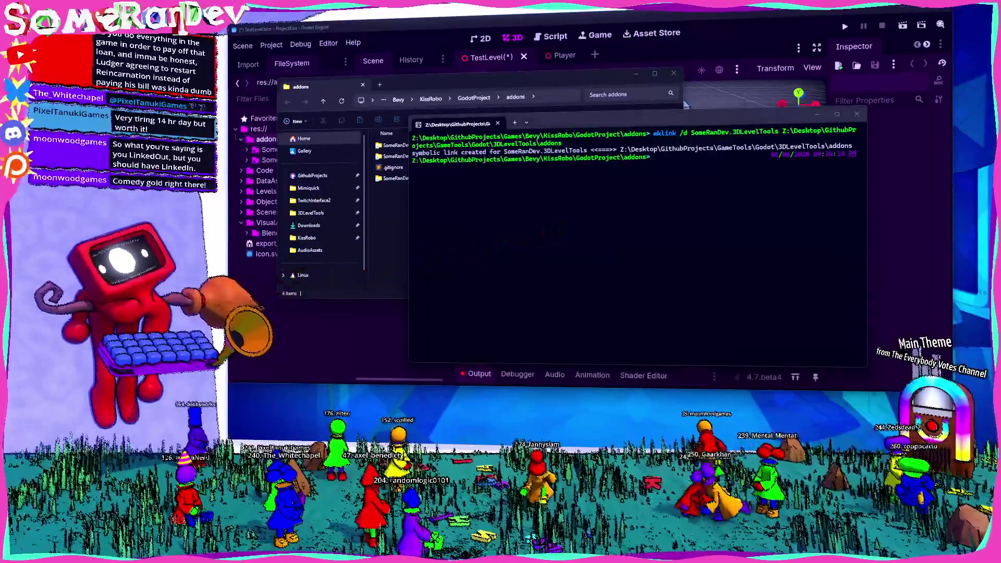
pyautogui.press('Up')
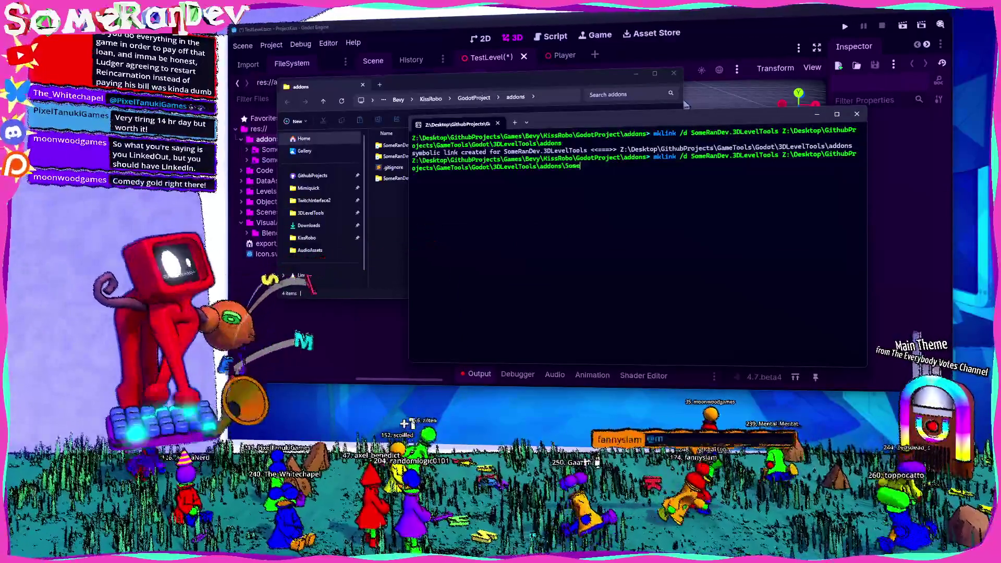
pyautogui.write('SomeRanDev.3D')
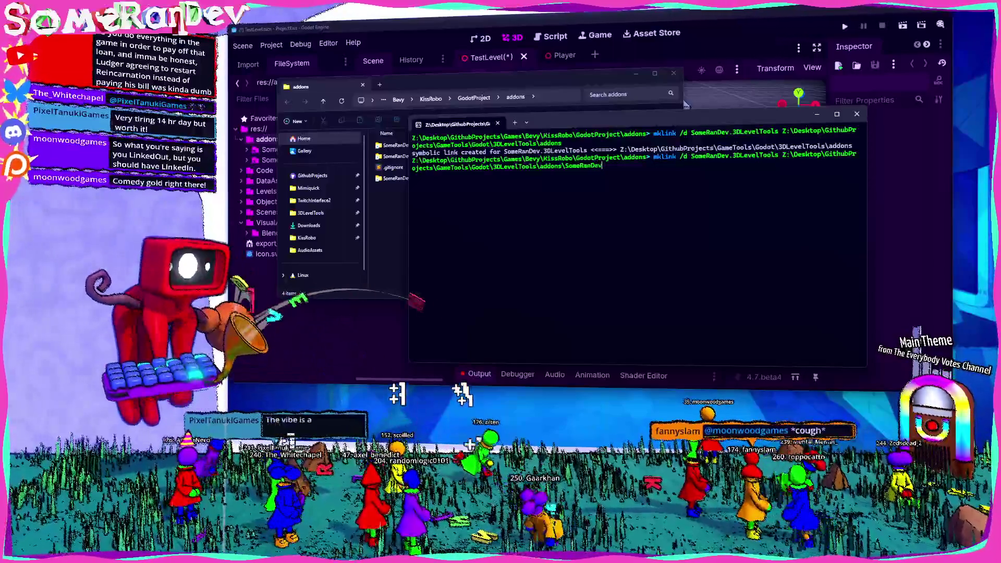
pyautogui.write('LevelTools')
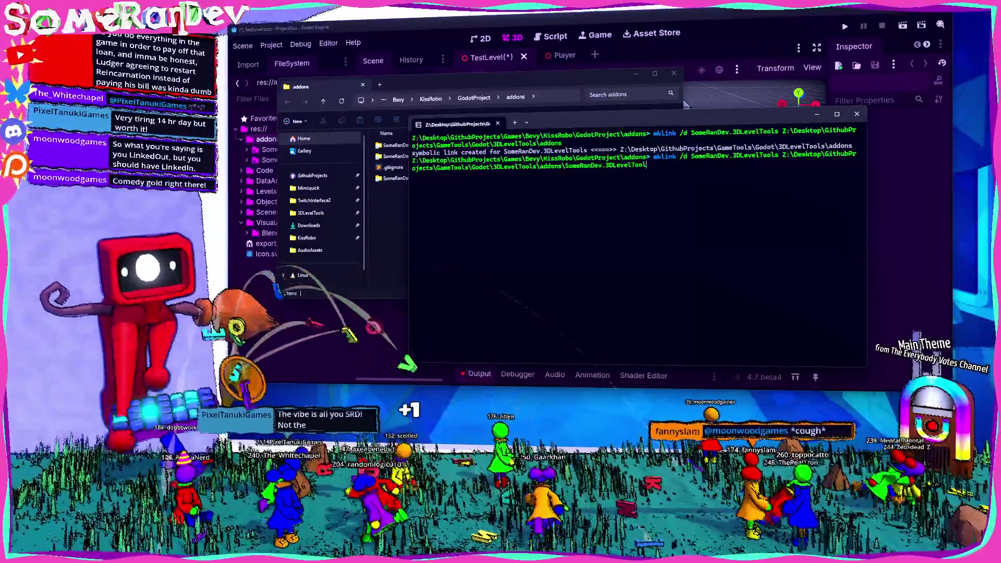
pyautogui.press('Return')
# - Delete the old SomeRanDev.3DLevelTools folder, rerun mklink, and open the new linked folder
pyautogui.hotkey('alt', 'Tab')
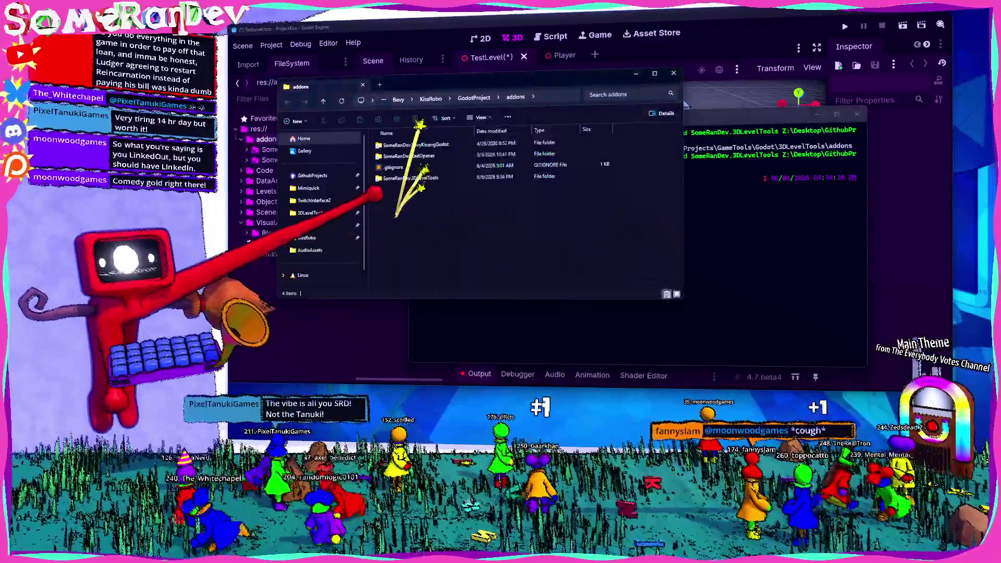
pyautogui.click(431, 177)
pyautogui.press('Delete')
pyautogui.click(727, 219)
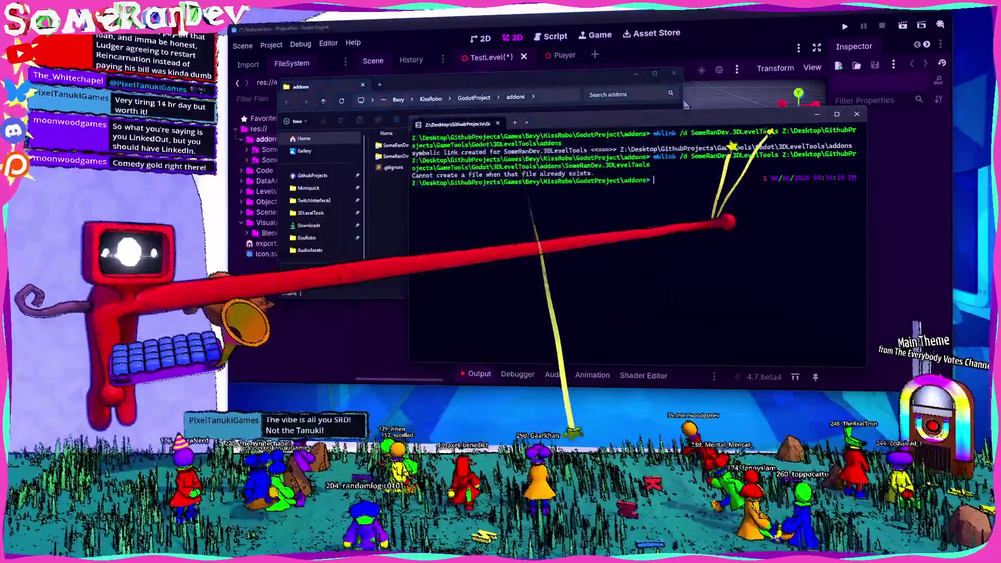
pyautogui.press('Up')
pyautogui.press('Return')
pyautogui.doubleClick(392, 145)
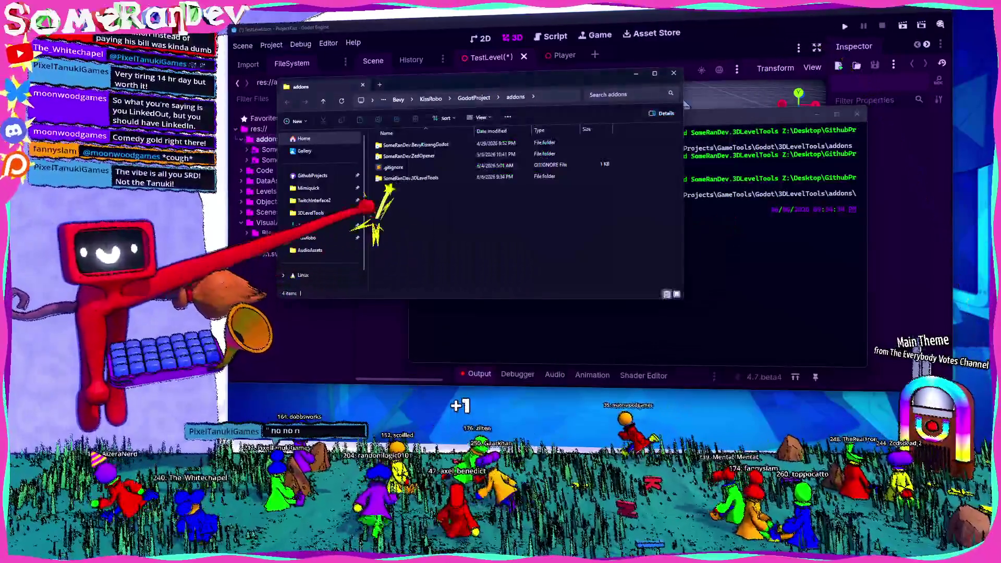
# - Return to Godot so it rescans and lists the linked 3DLevelTools addon files
pyautogui.hotkey('alt', 'Tab')
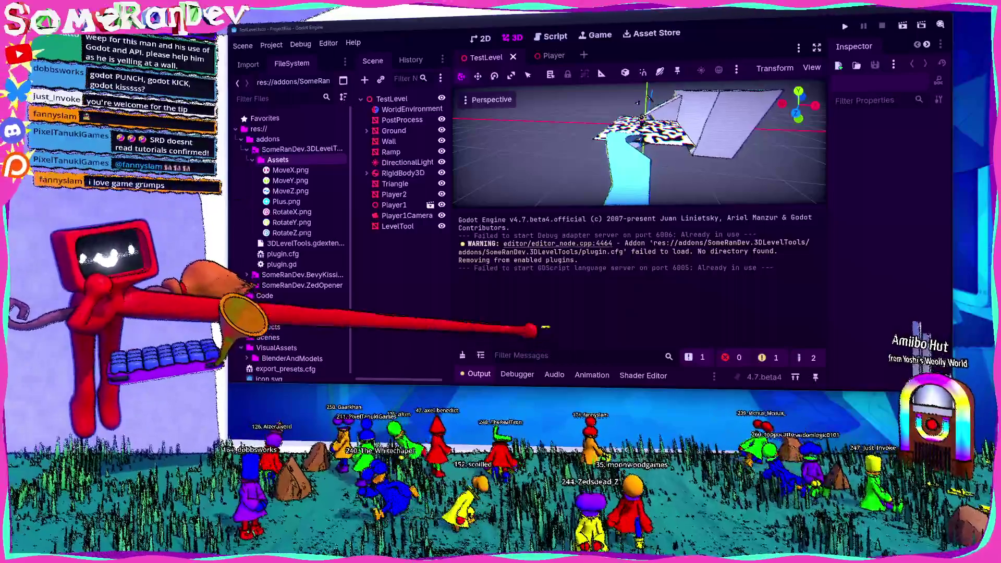
# - Save the level scene and review the Plugins list in Project Settings
pyautogui.hotkey('ctrl', 'j')
pyautogui.hotkey('ctrl', 's')
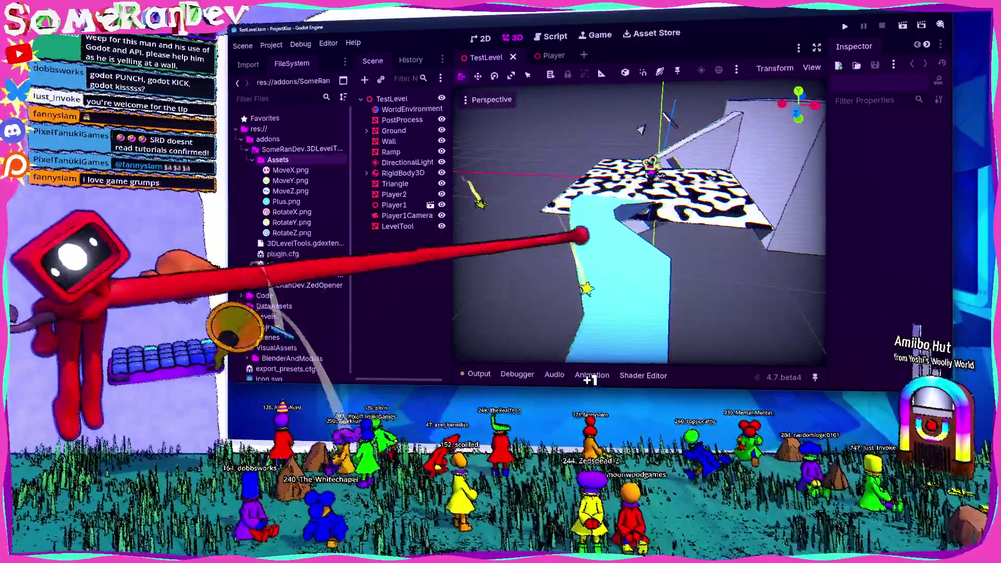
pyautogui.click(588, 286)
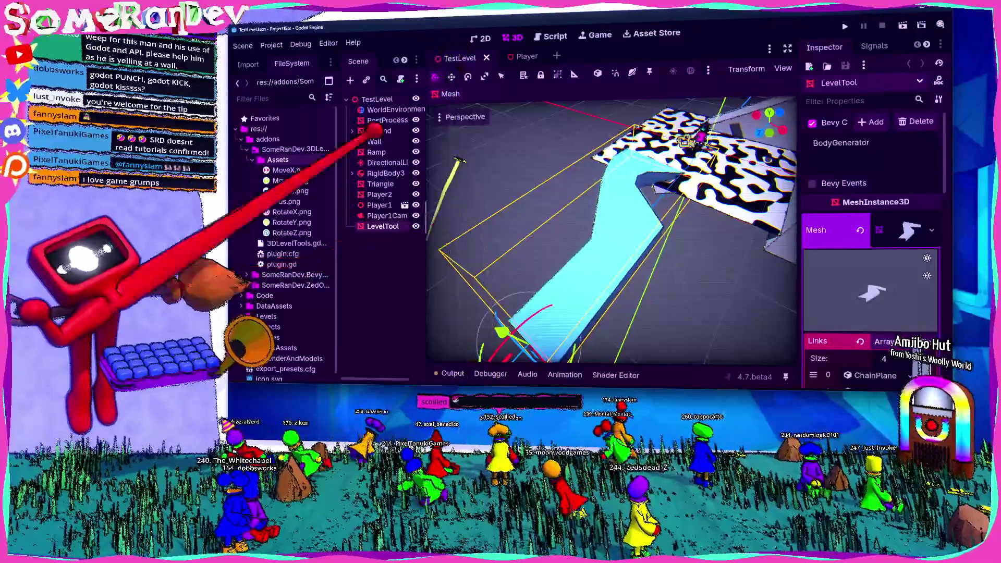
pyautogui.click(271, 45)
pyautogui.click(292, 58)
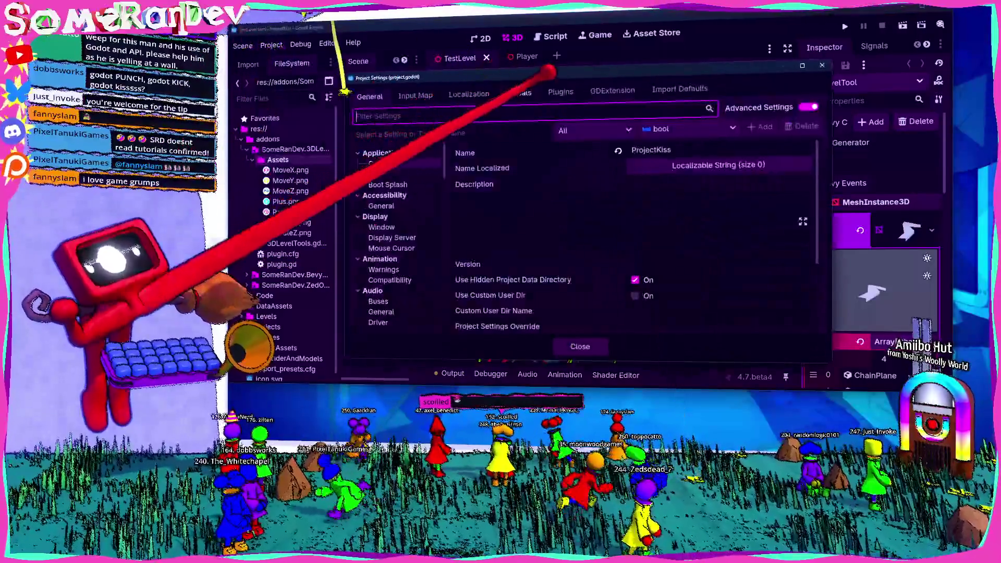
pyautogui.click(561, 92)
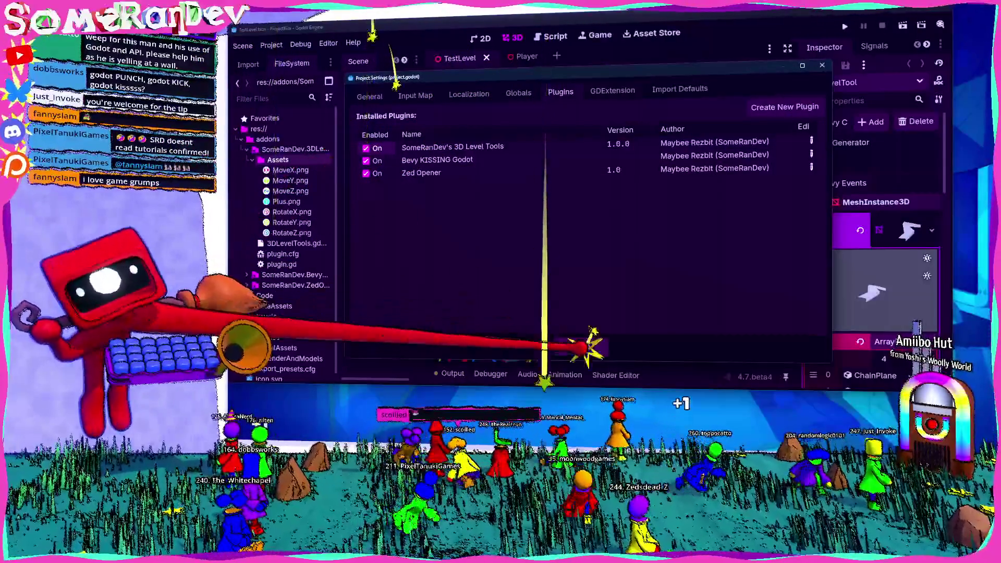
pyautogui.click(580, 347)
pyautogui.click(380, 206)
# - Select and frame the LevelTool ramp, then reload the current project
pyautogui.click(384, 227)
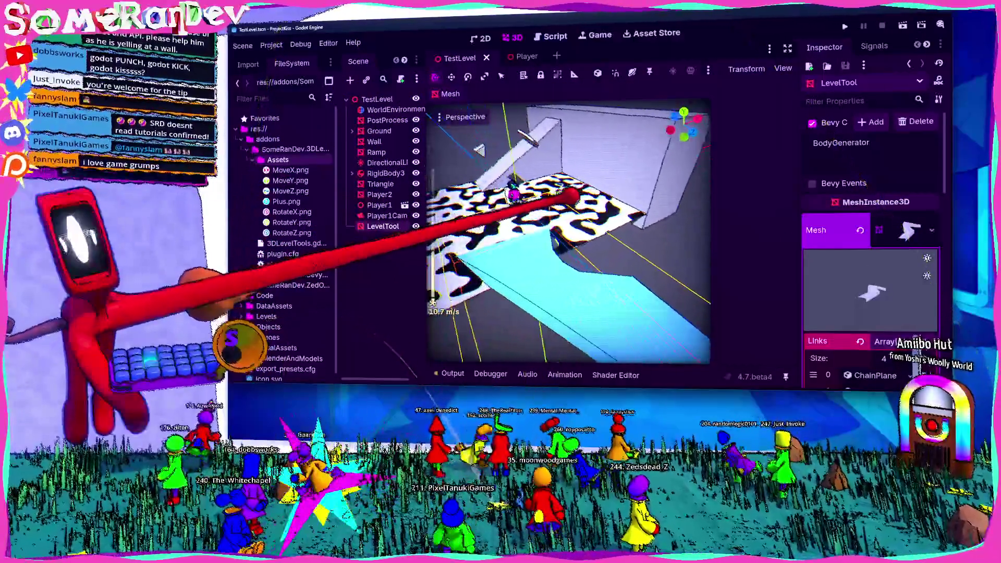
pyautogui.press('f')
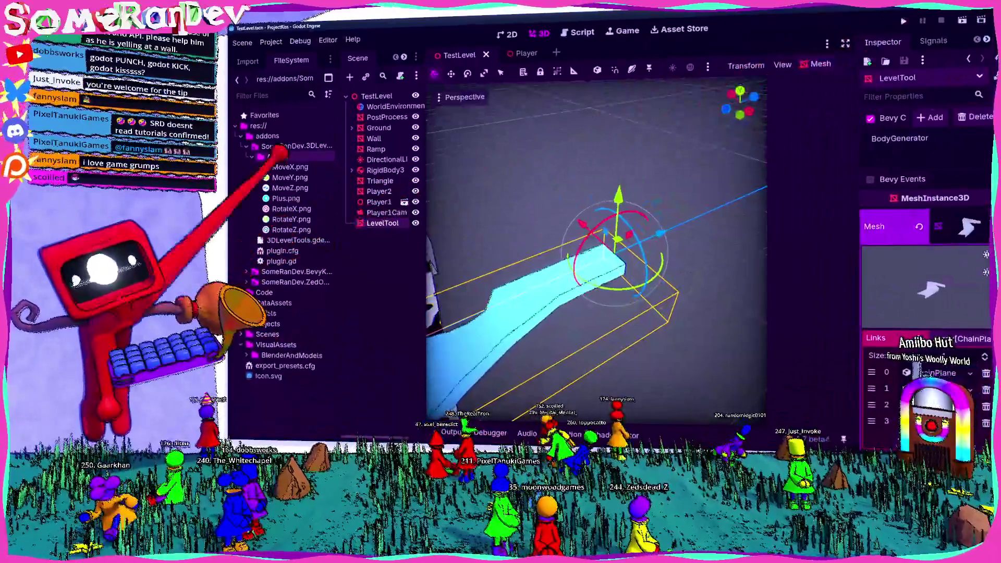
pyautogui.click(265, 40)
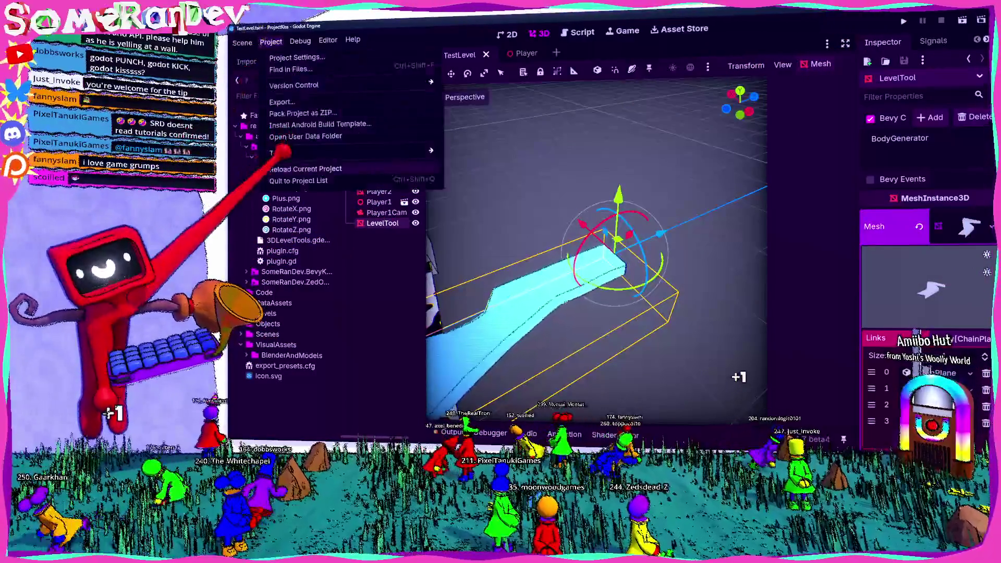
pyautogui.click(256, 154)
pyautogui.click(265, 41)
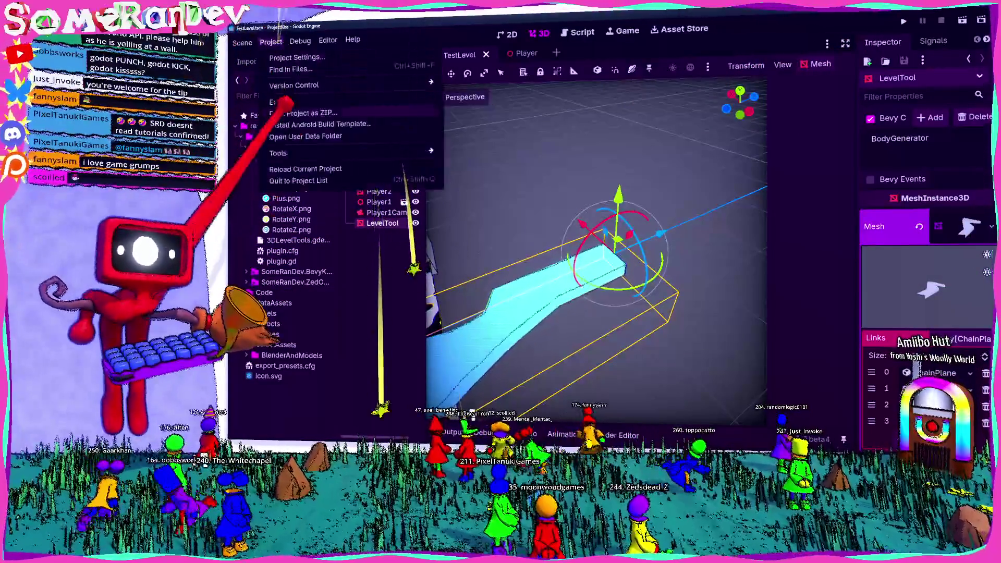
pyautogui.click(282, 211)
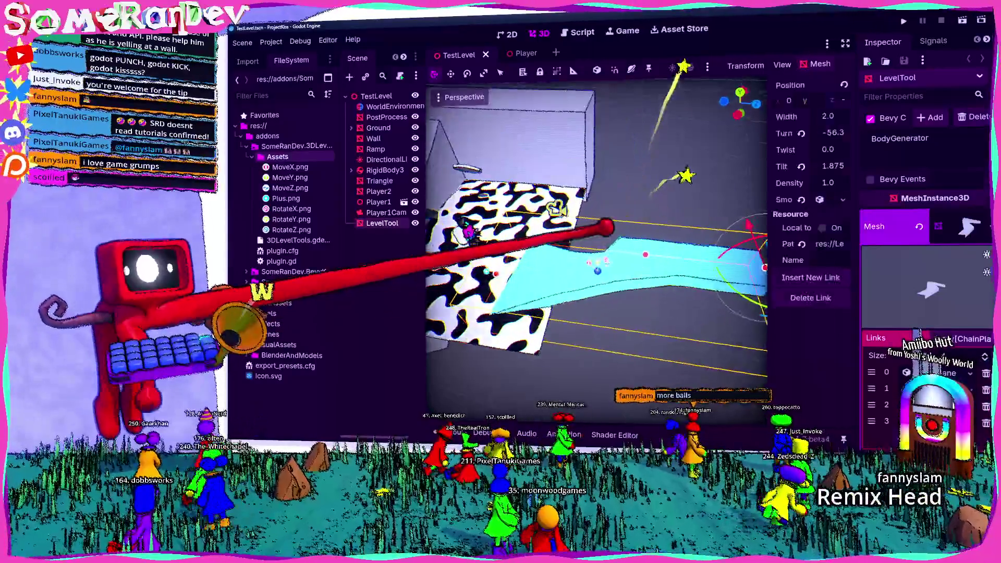
# - Fly around the cyan ramp, then add a fifth straight link of width 2.0 with zero turn
pyautogui.press('a')
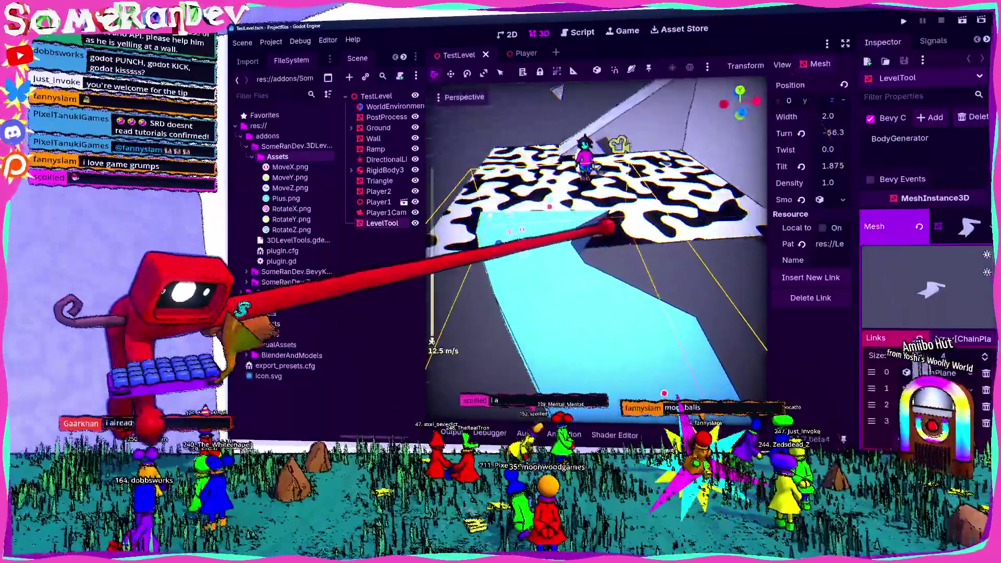
pyautogui.press('s')
pyautogui.press('w')
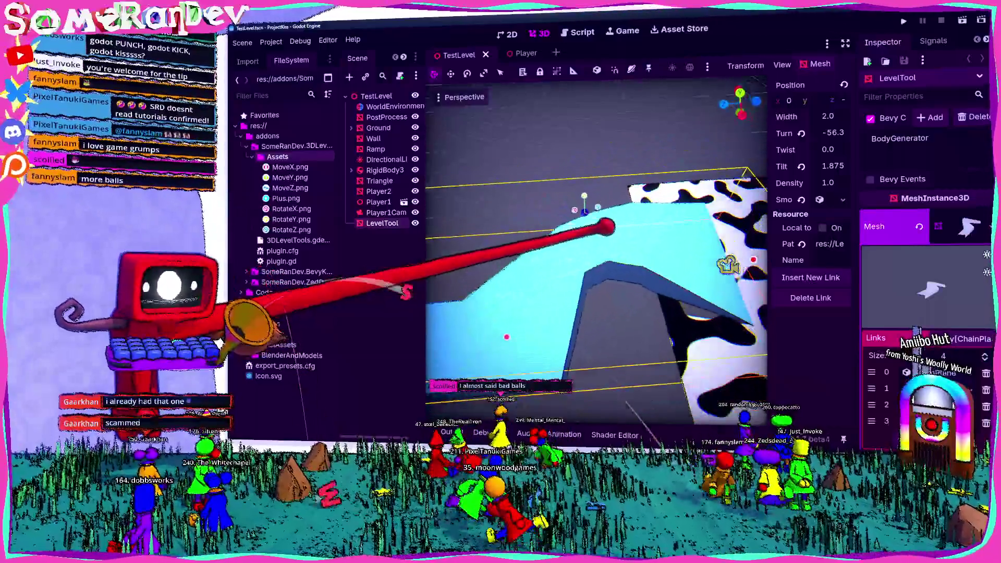
pyautogui.press('s')
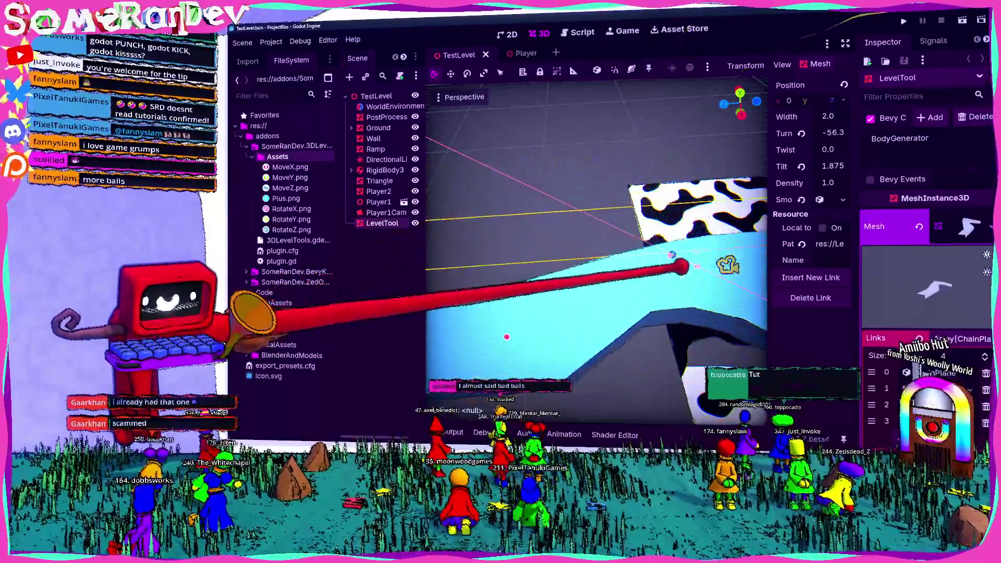
pyautogui.press('w')
pyautogui.press('a')
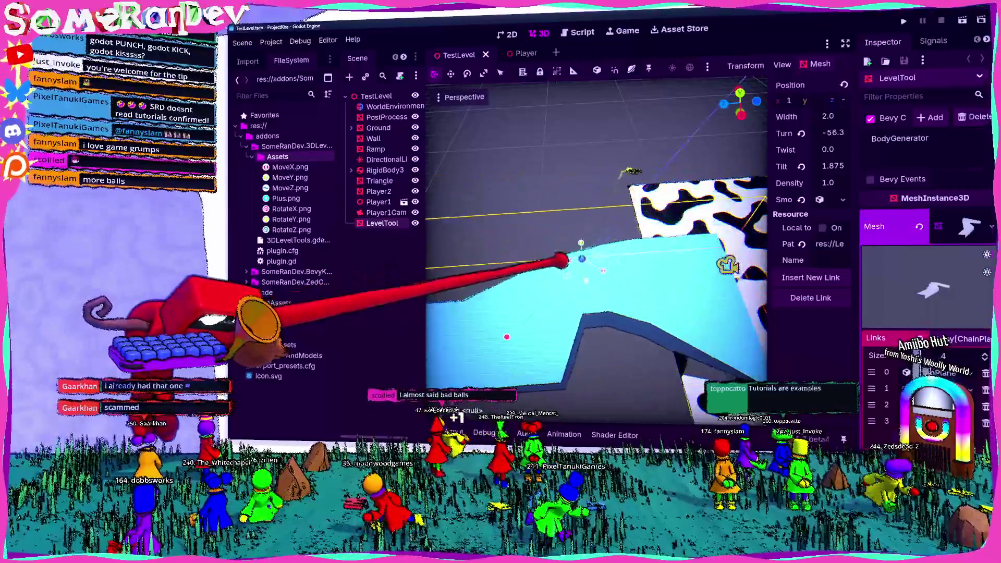
pyautogui.press('w')
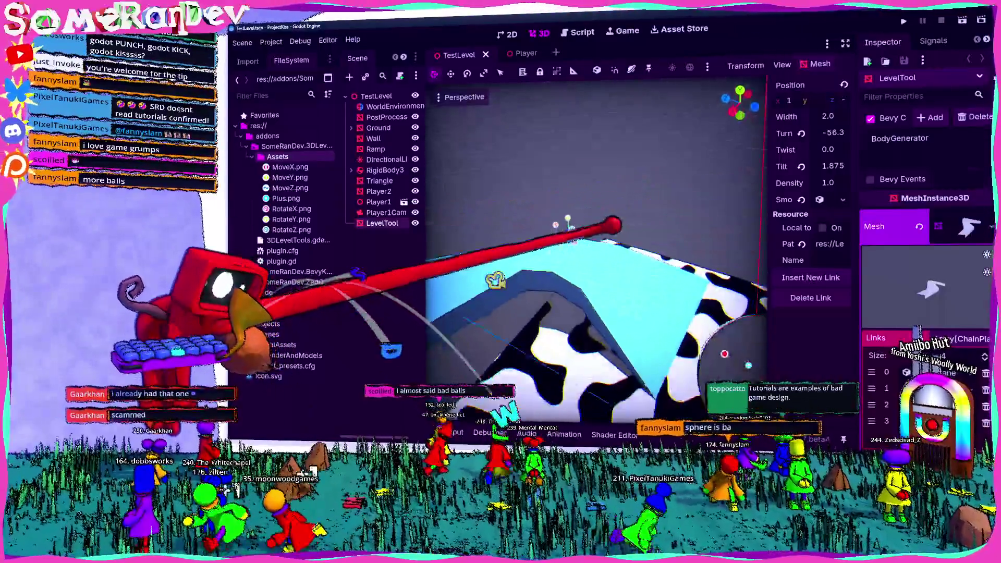
pyautogui.press('a')
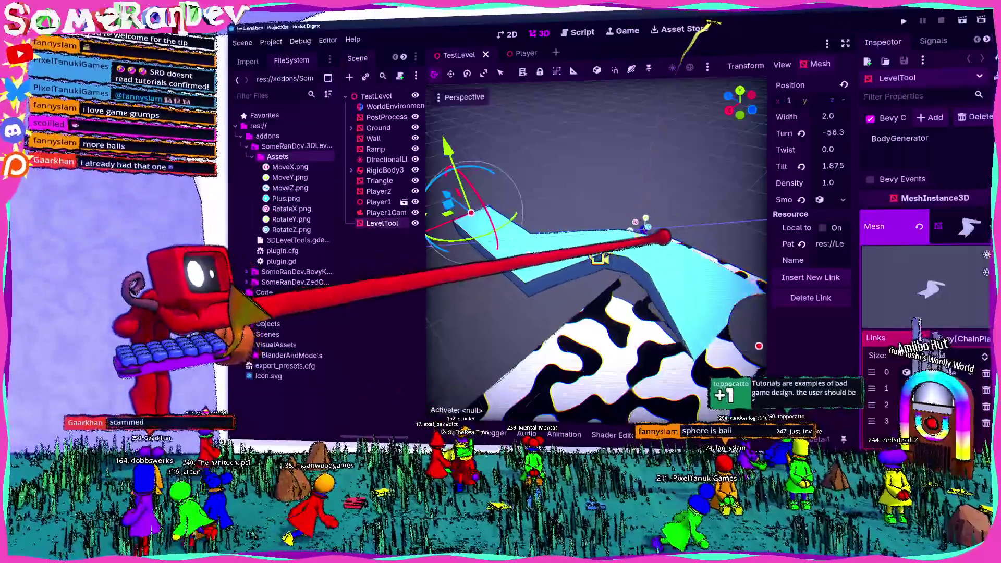
pyautogui.press('w')
pyautogui.press('w')
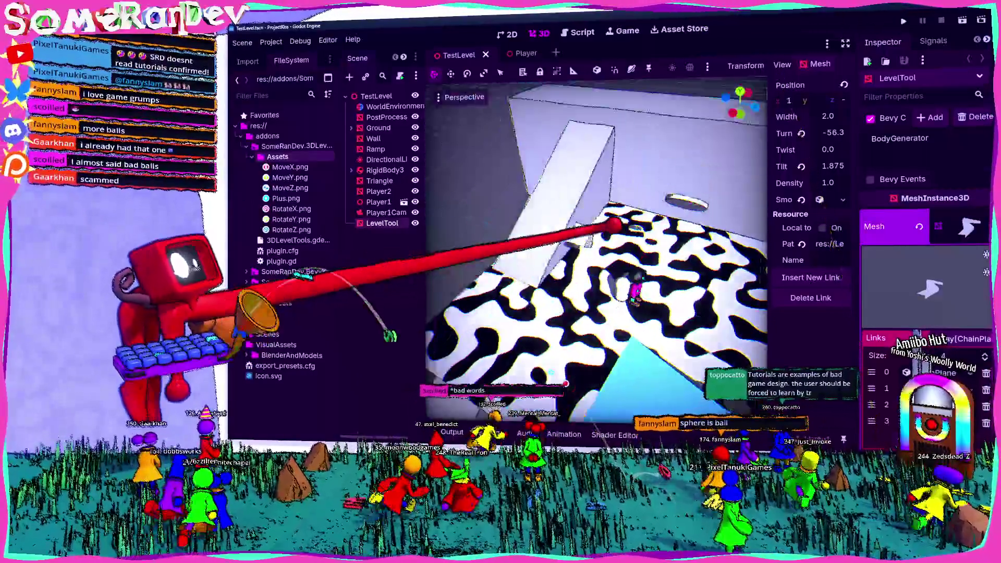
pyautogui.press('a')
pyautogui.press('s')
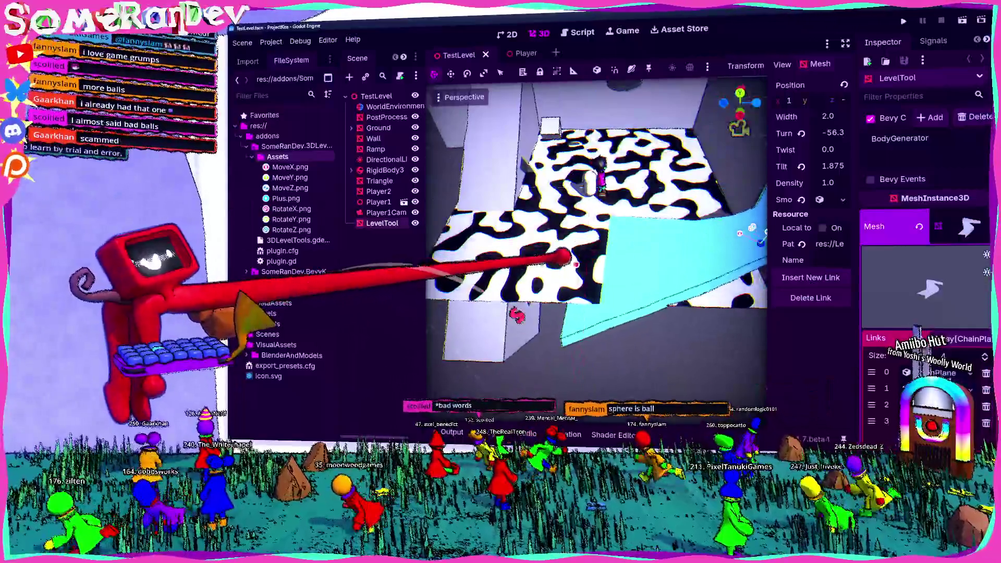
pyautogui.press('w')
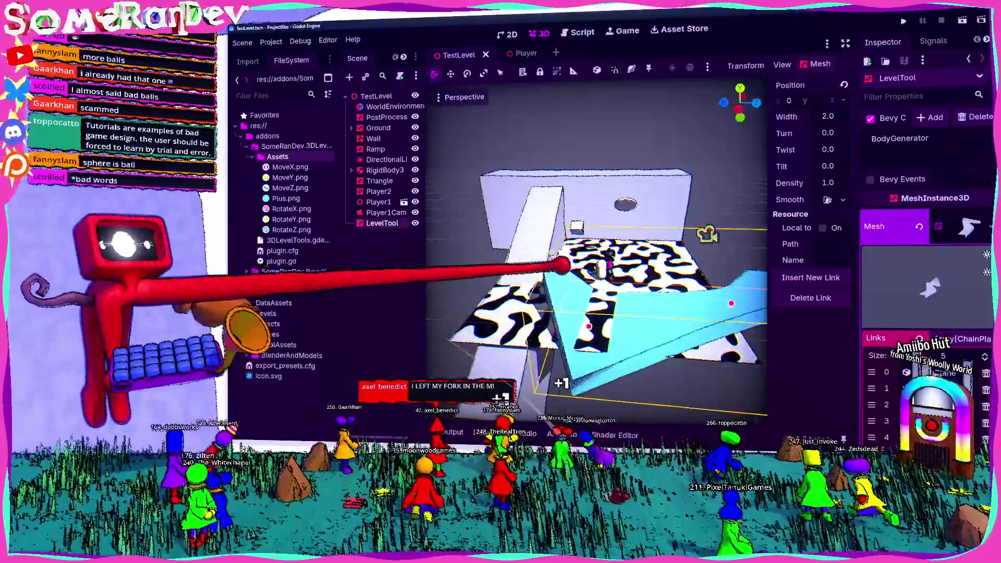
# - Frame the selected LevelTool ramp in the viewport, then launch the game with F5
pyautogui.press('f')
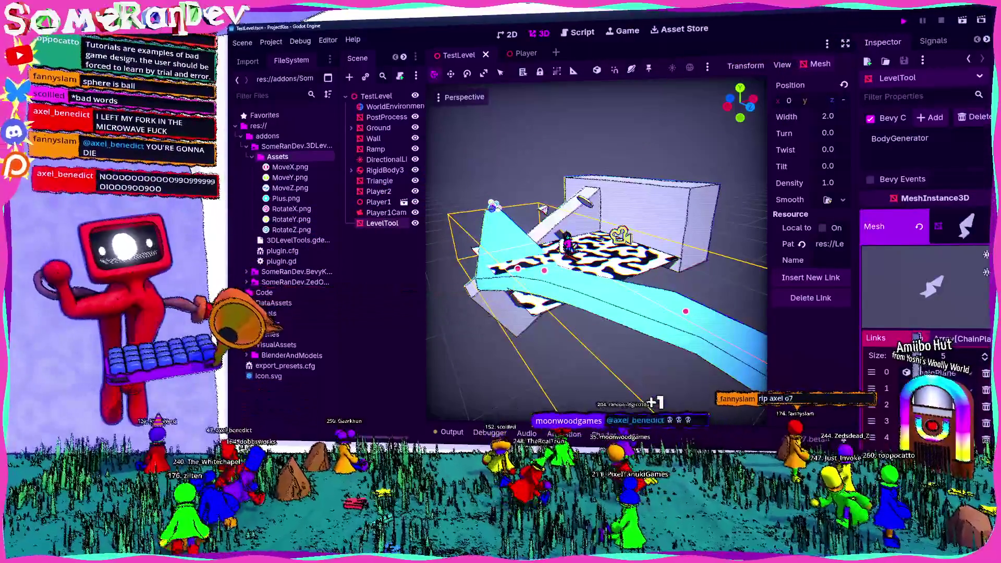
pyautogui.press('F5')
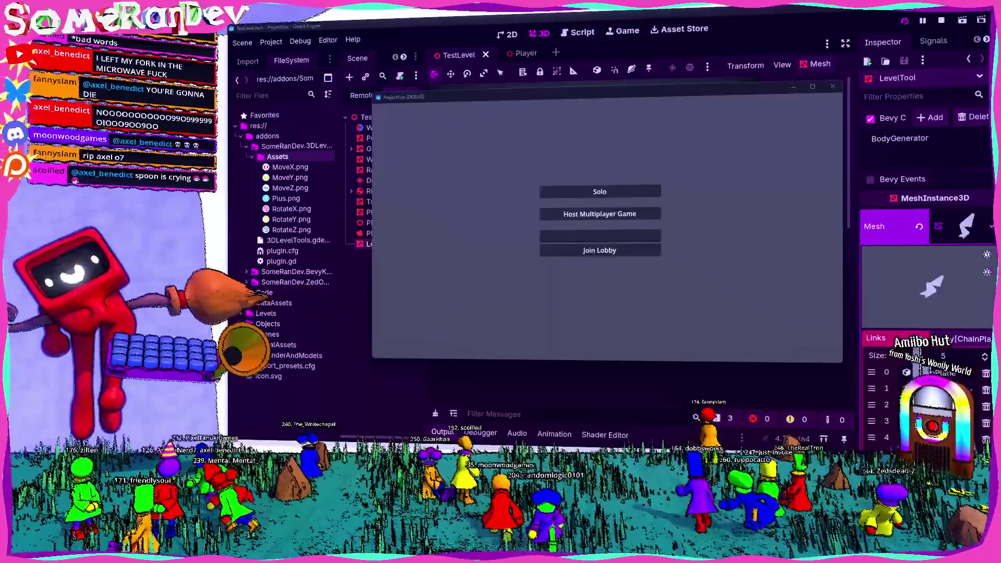
# - Start a Solo play session and maximize the running game window
pyautogui.click(633, 191)
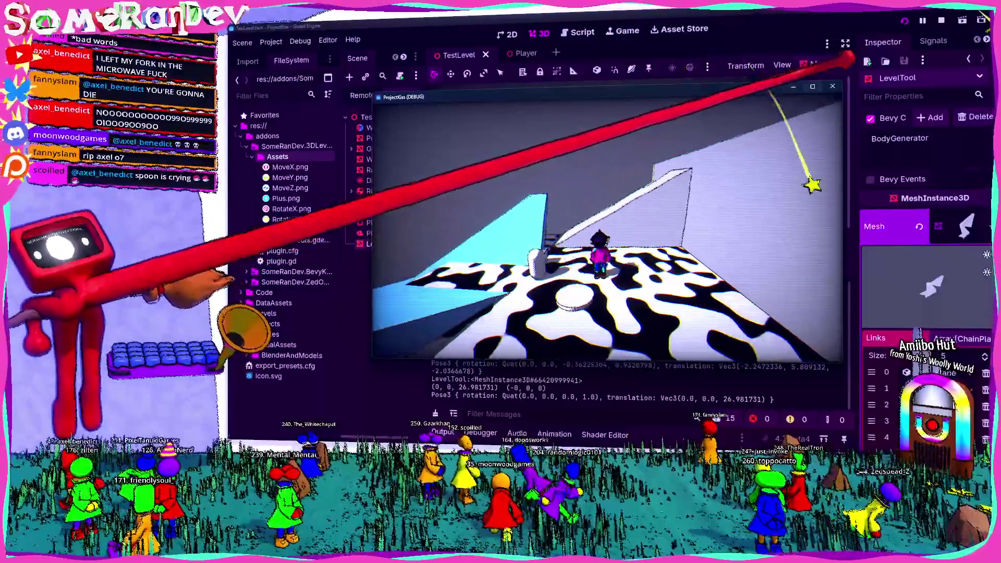
pyautogui.click(812, 86)
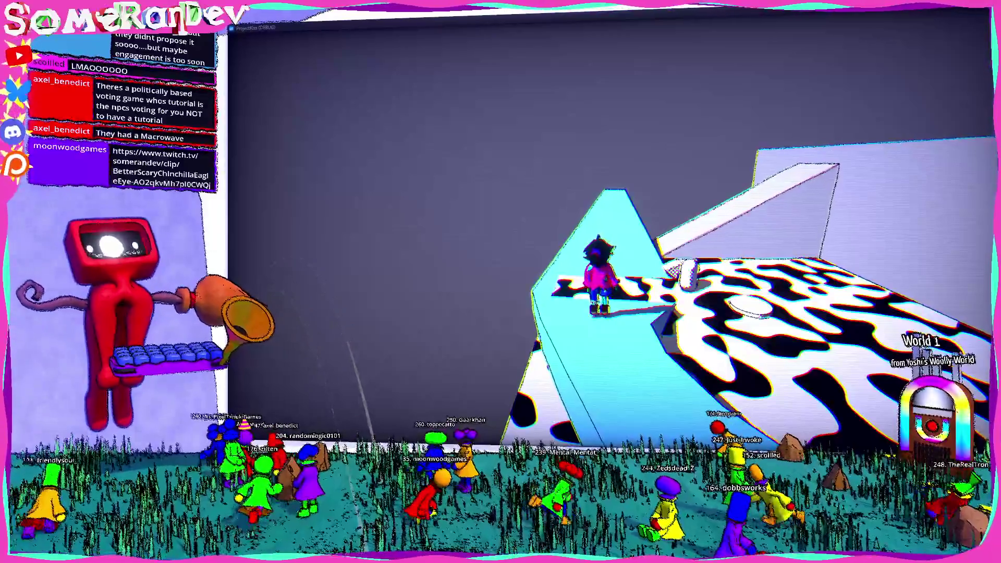
pyautogui.hotkey('alt', 'Tab')
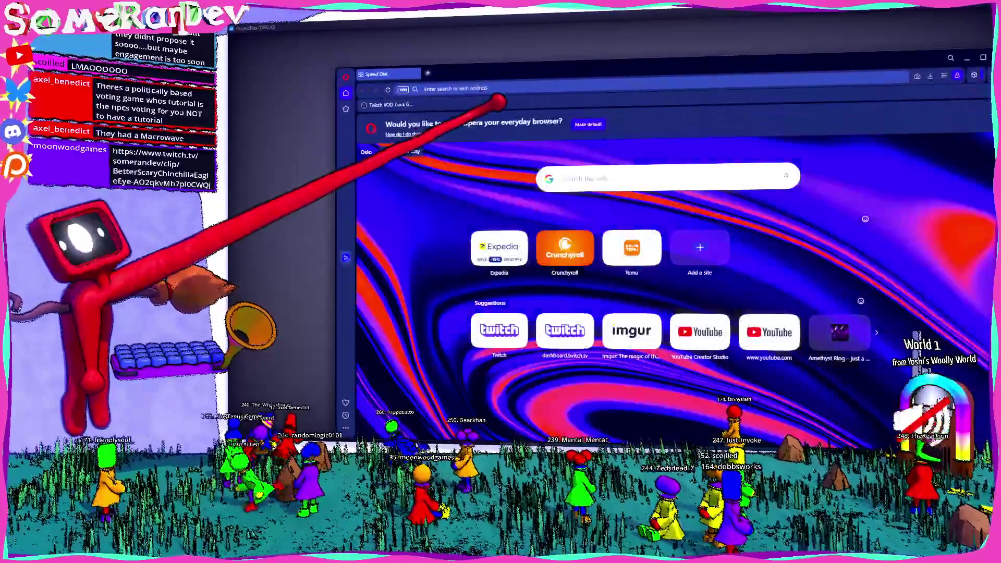
pyautogui.hotkey('ctrl', 'v')
pyautogui.press('Return')
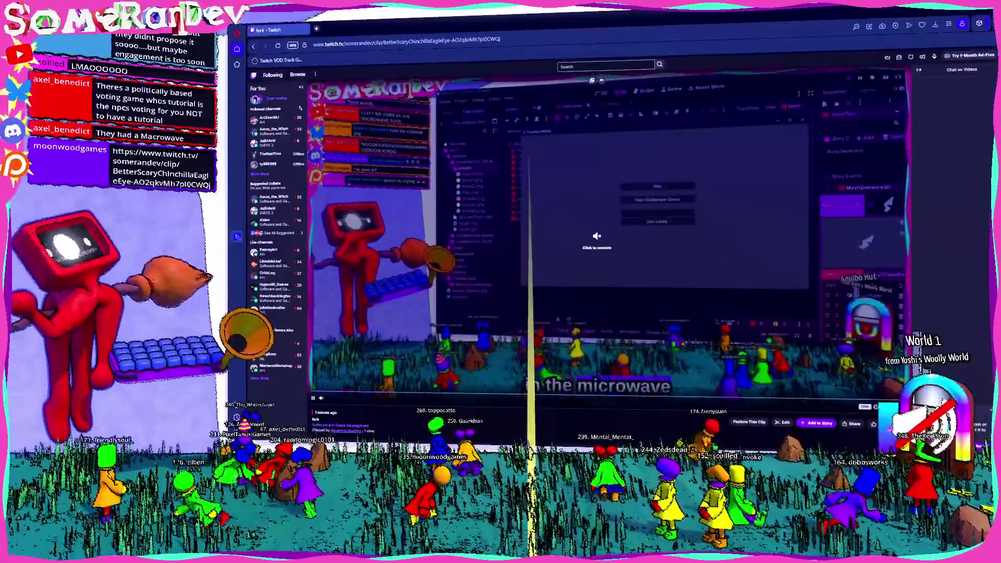
pyautogui.scroll(-4, 610, 234)
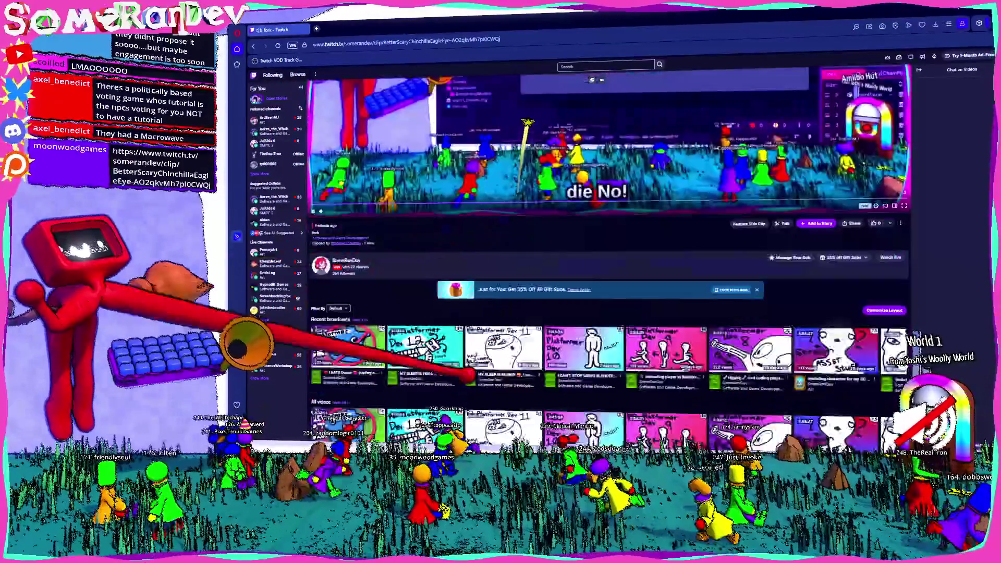
pyautogui.scroll(2, 611, 234)
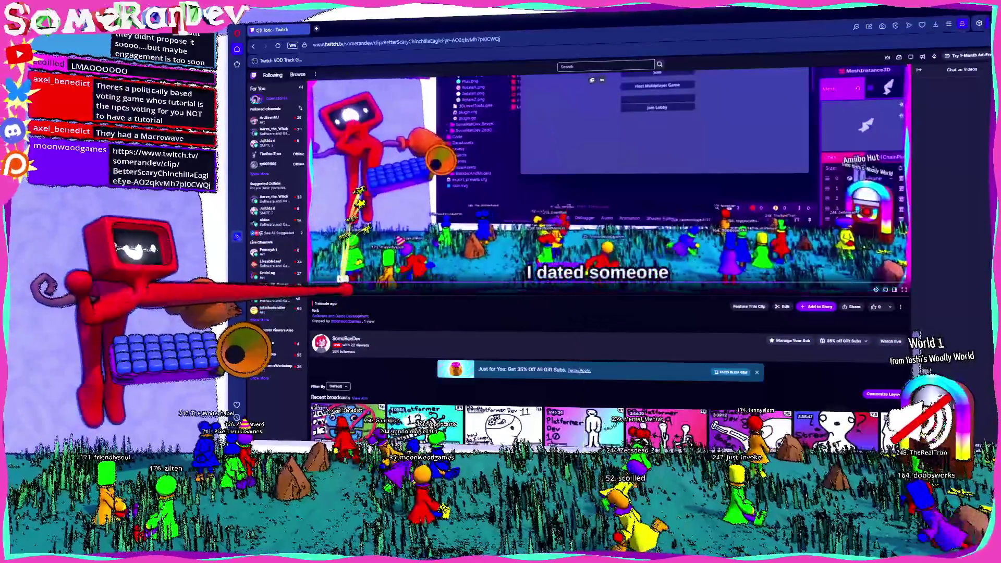
pyautogui.scroll(1, 610, 235)
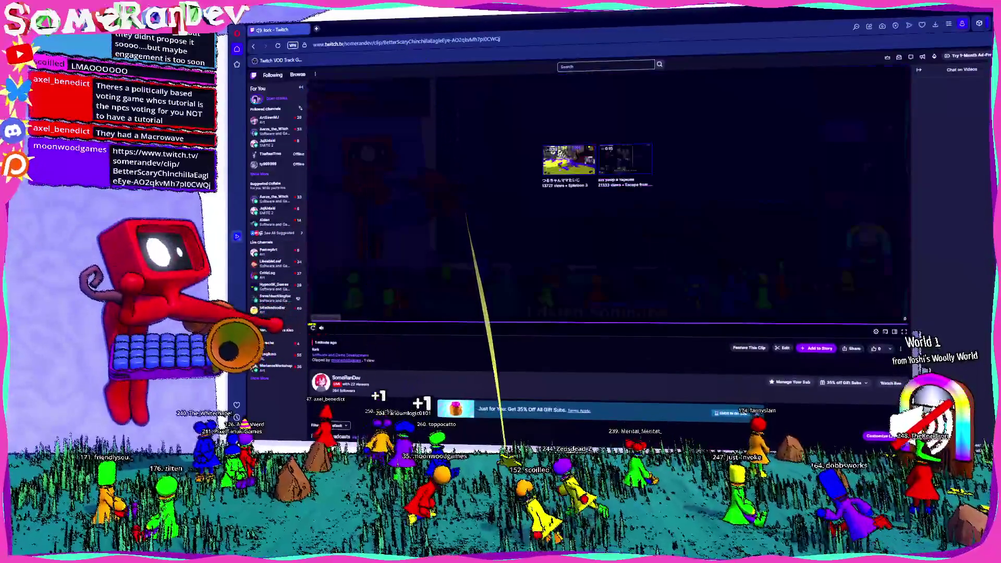
pyautogui.scroll(1, 610, 234)
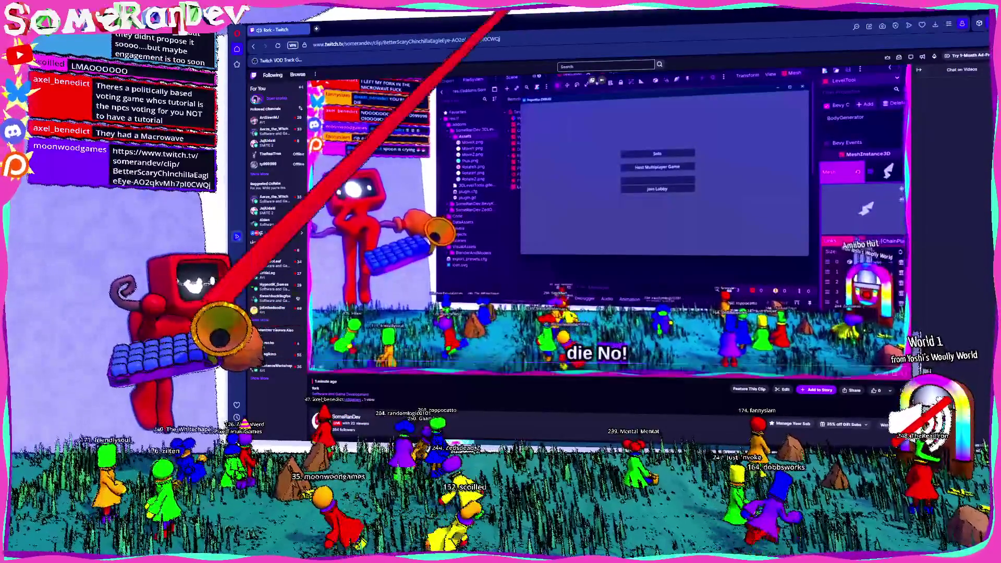
pyautogui.press('super+Down')
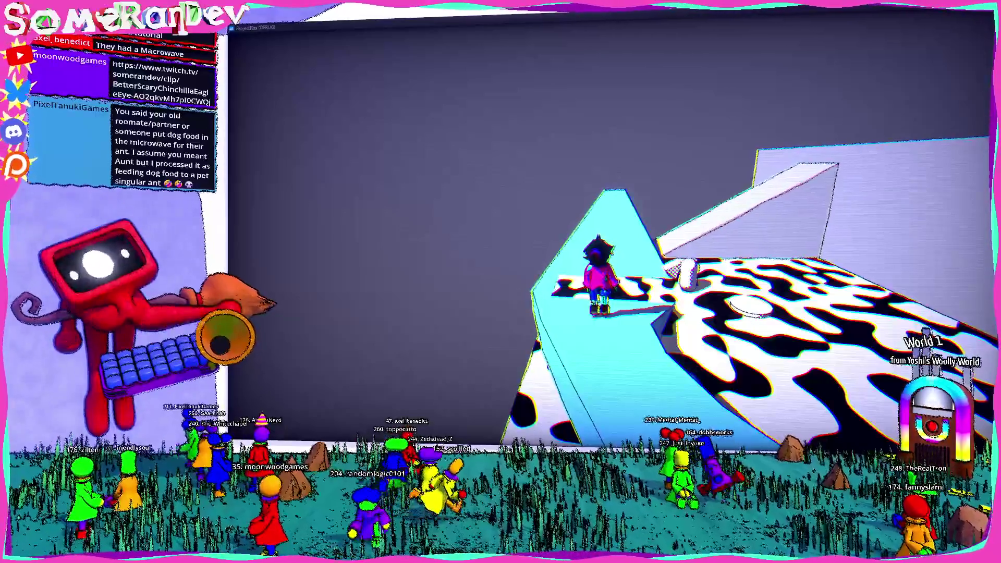
# - Walk the character across the spotted platform and rear ledge to the white ramp
pyautogui.press('w')
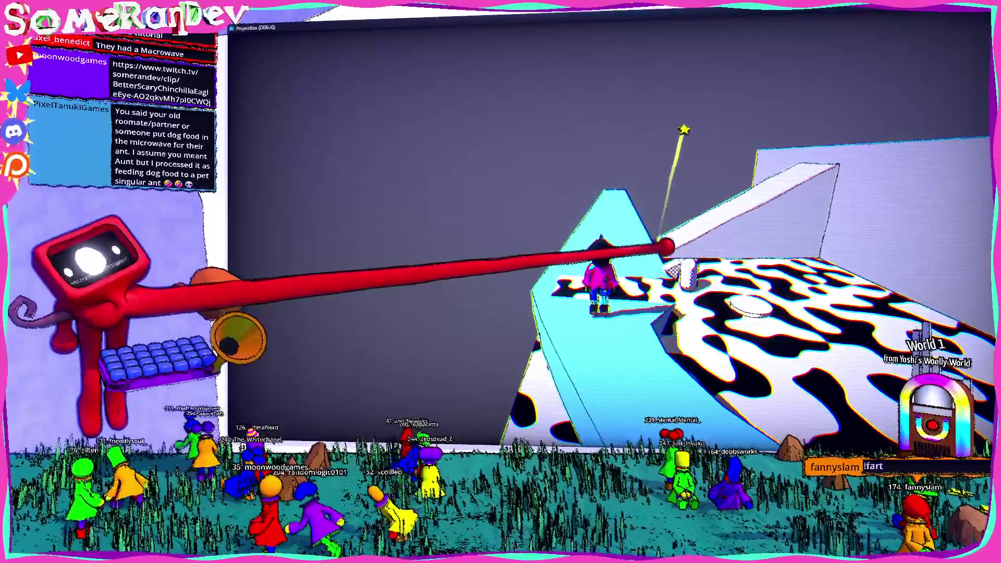
pyautogui.press('w')
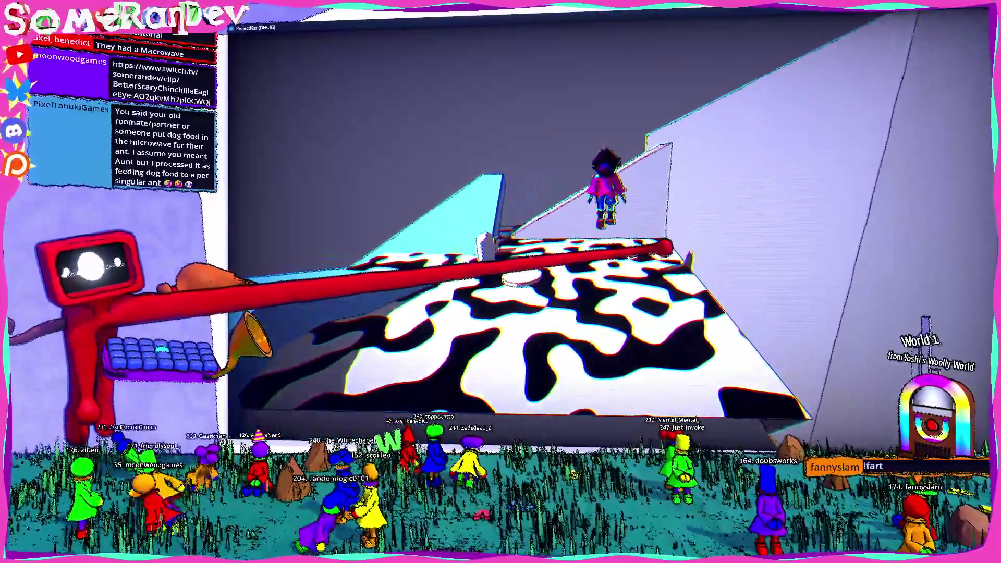
pyautogui.press('s')
pyautogui.press('w')
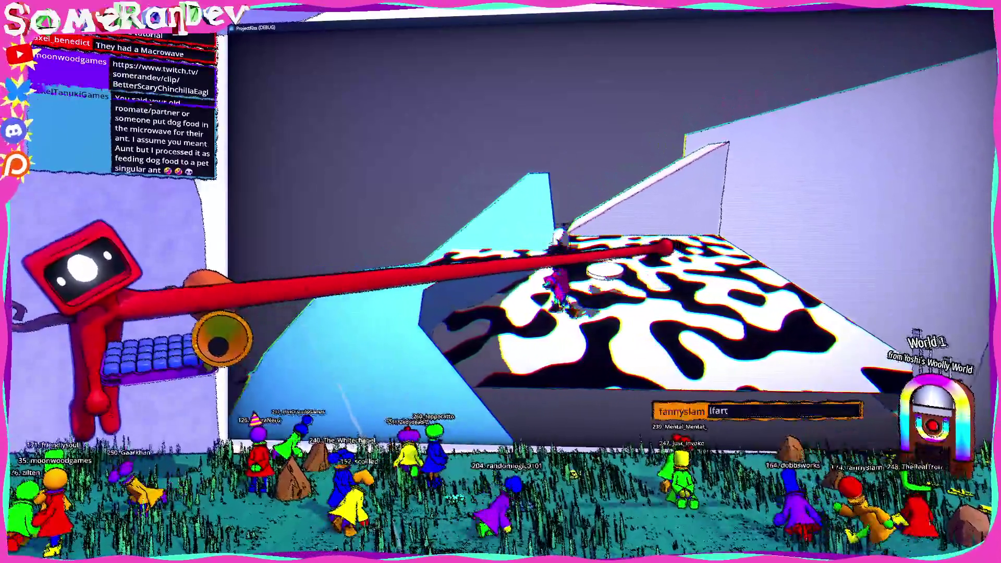
pyautogui.press('s')
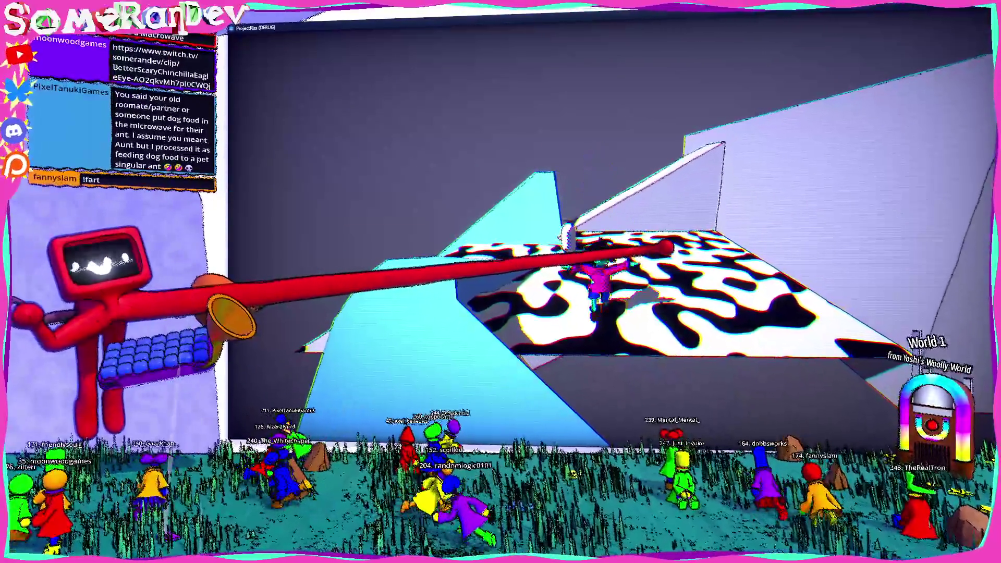
pyautogui.press('w')
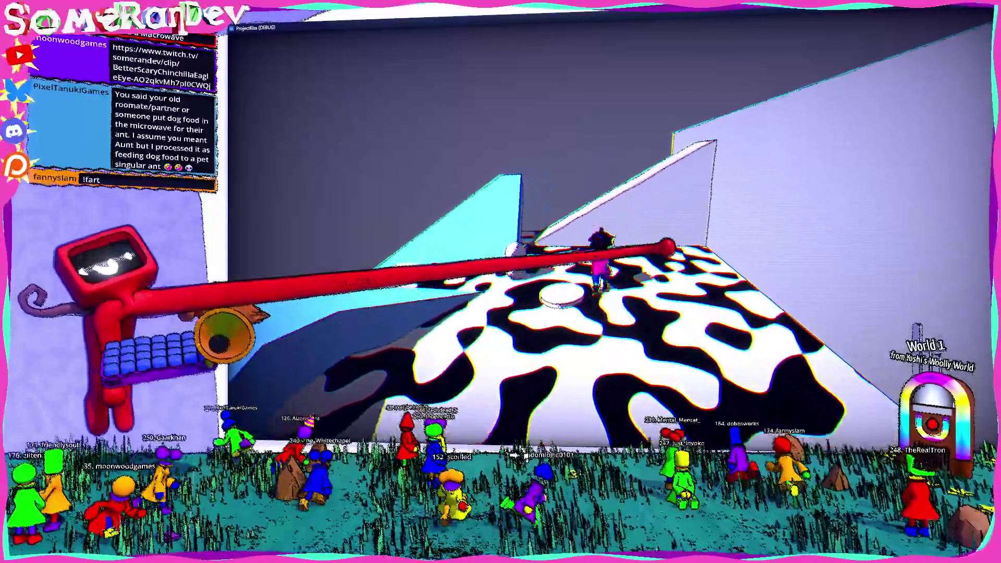
pyautogui.press('w')
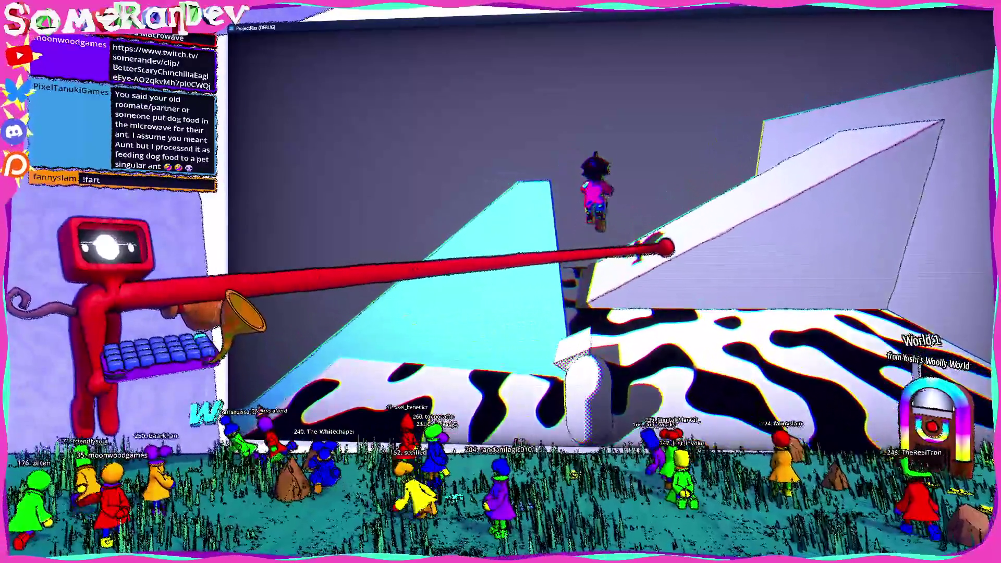
pyautogui.press('s')
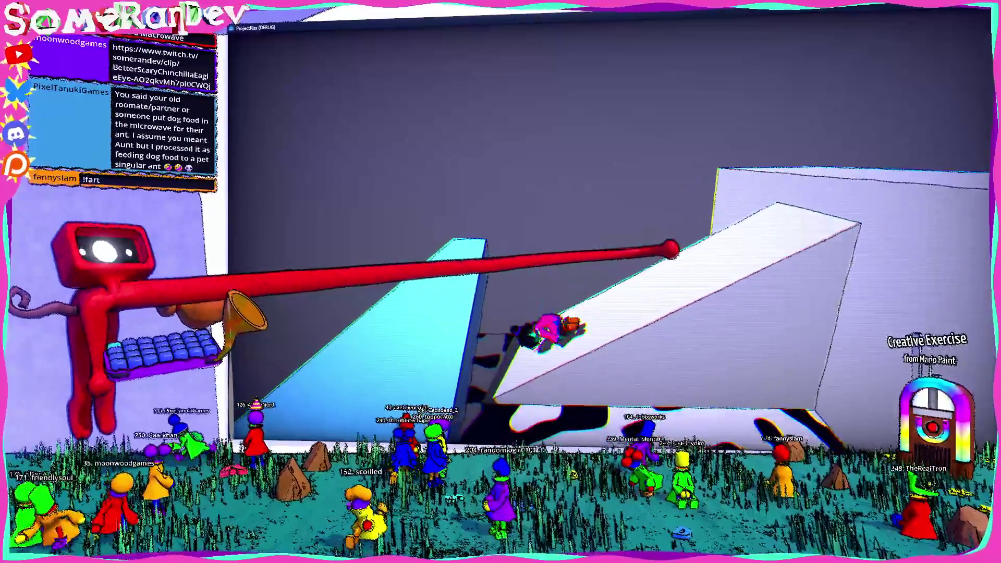
# - Climb and jump up the white ramp onto the cow-patterned platform
pyautogui.press('w')
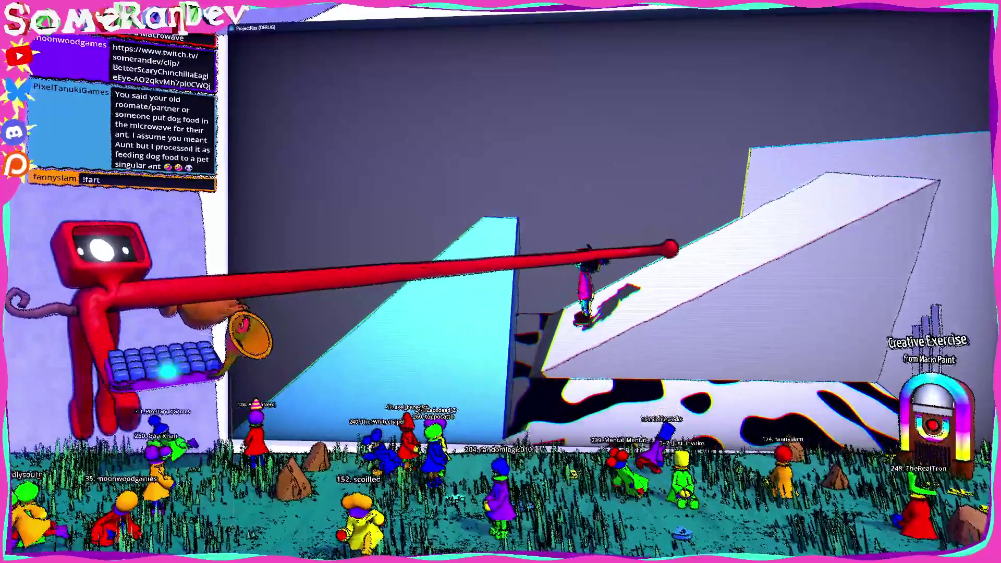
pyautogui.press('w')
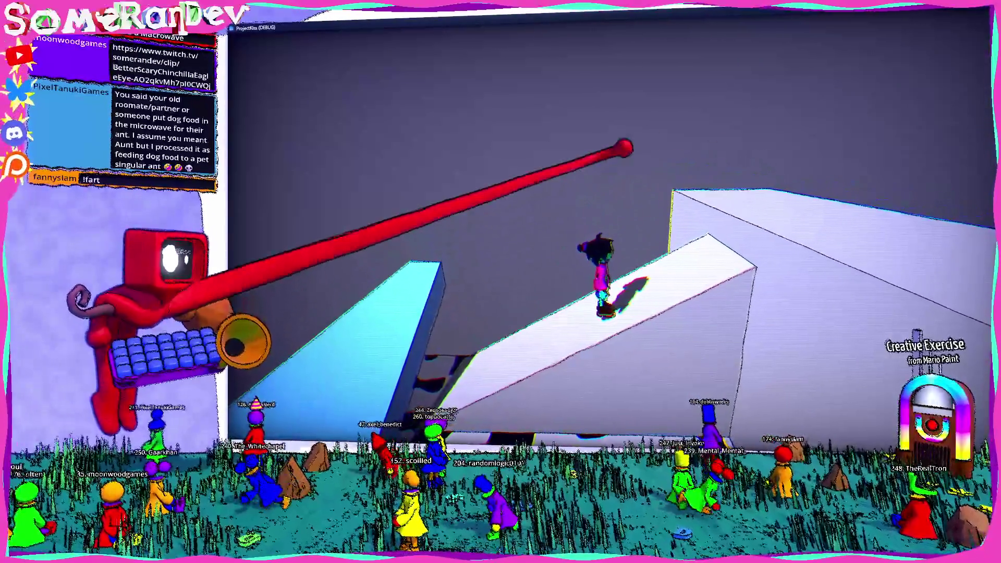
pyautogui.press('w')
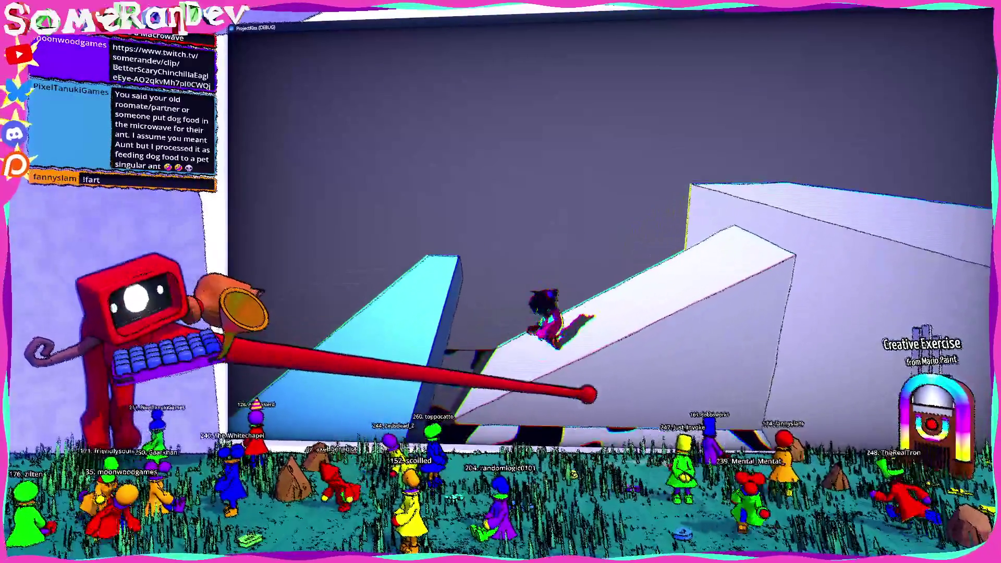
pyautogui.press('w')
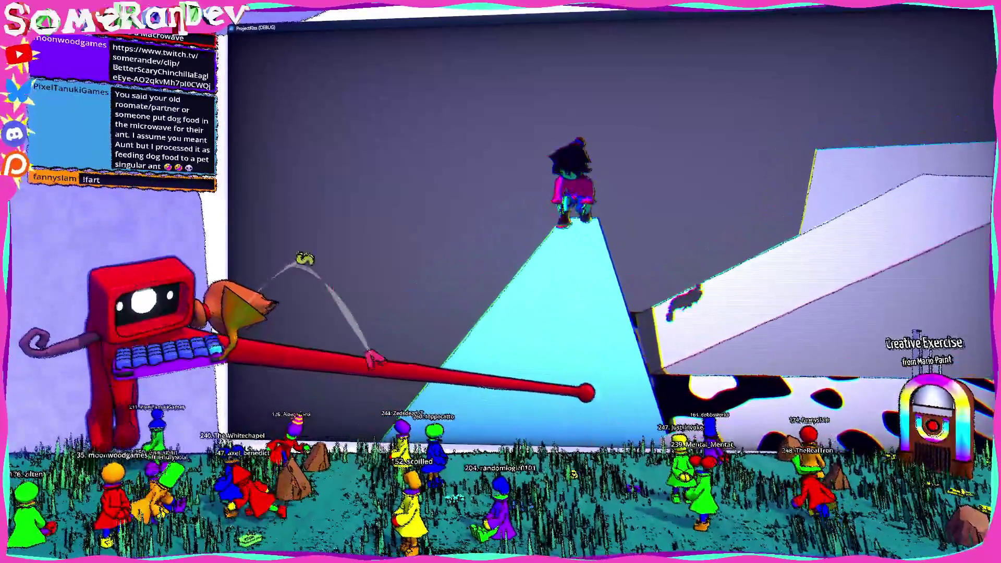
pyautogui.press('d')
pyautogui.press('w')
pyautogui.press('s')
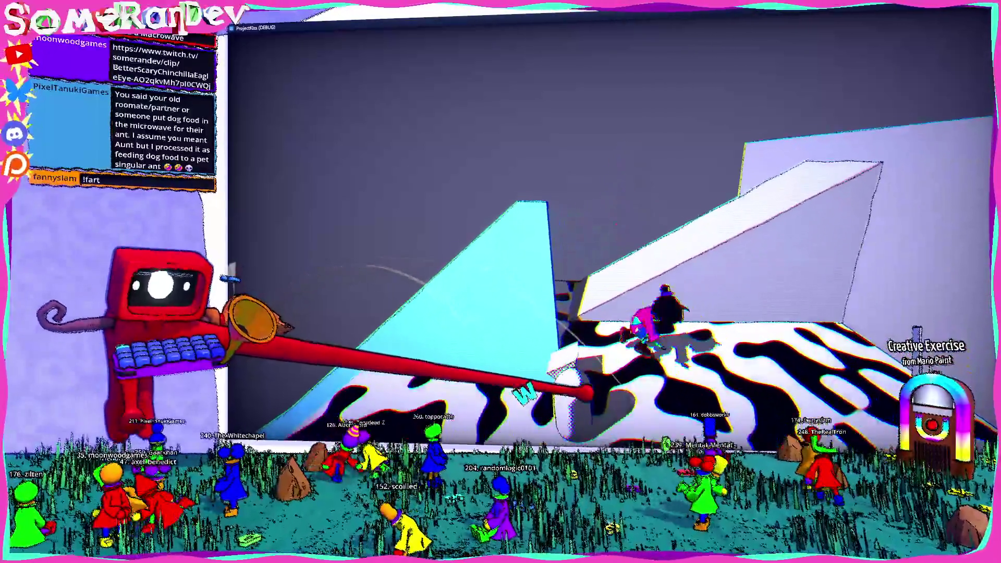
pyautogui.press('s')
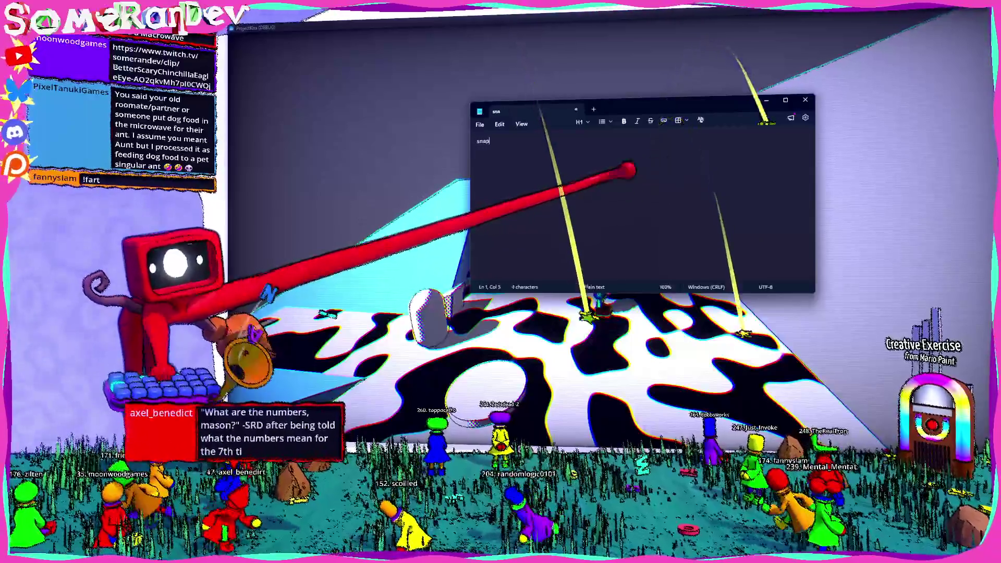
# - Write the notes 'snap to slope' and 'disallow hold jumping' in Notepad and enlarge the text
pyautogui.write('snap to slope')
pyautogui.press('Return')
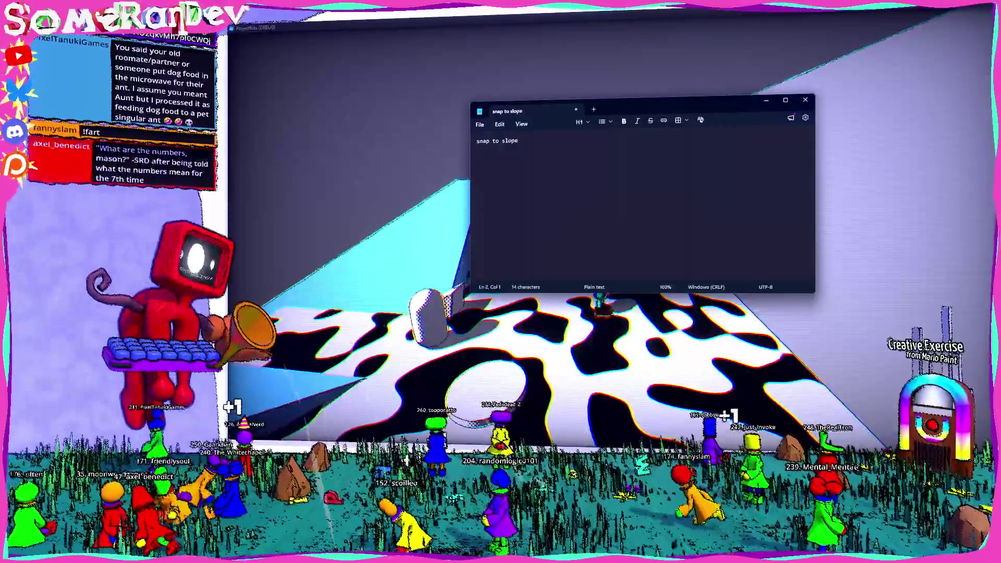
pyautogui.write('disallow hol')
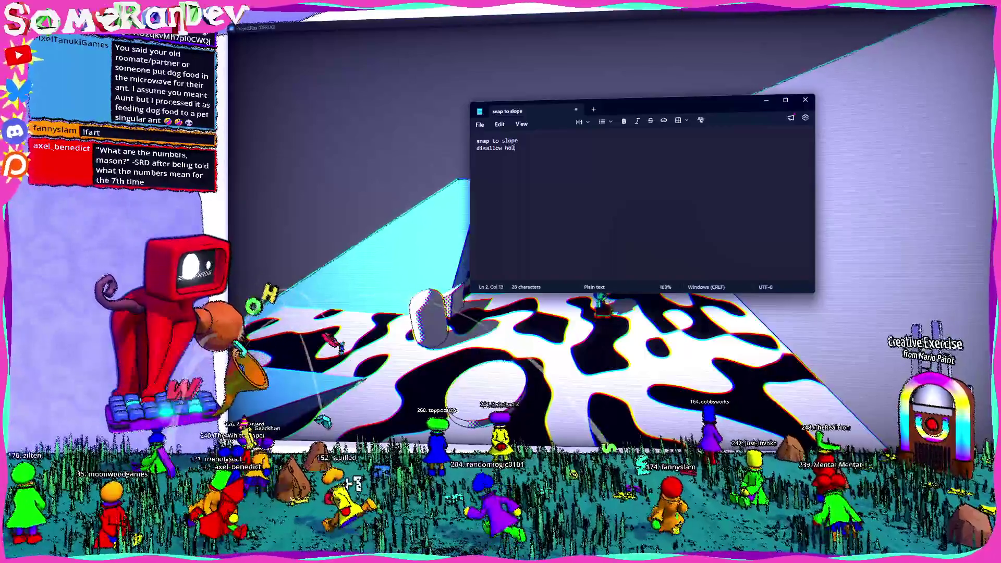
pyautogui.write('d jumping')
pyautogui.hotkey('ctrl', '+')
pyautogui.hotkey('ctrl', '+')
pyautogui.hotkey('ctrl', '+')
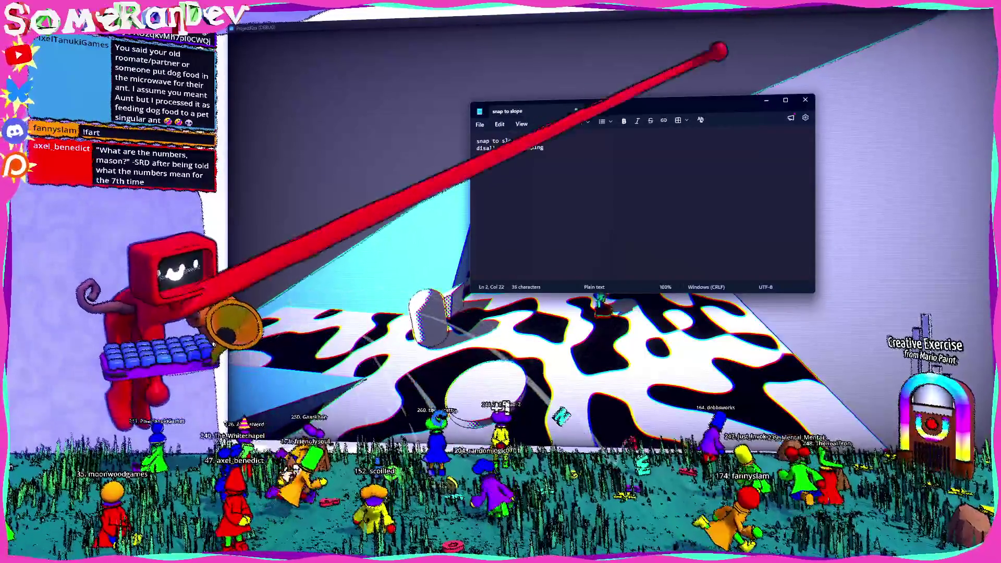
pyautogui.hotkey('ctrl', '+')
# - Back in the game, walk the character up the cyan ramp onto the cow-patterned platform
pyautogui.hotkey('alt', 'Tab')
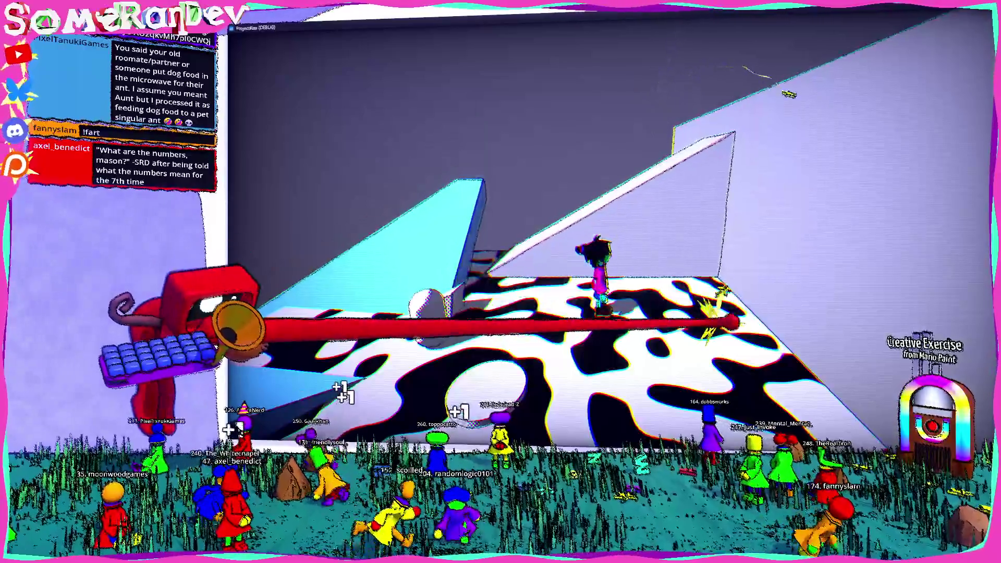
pyautogui.press('w')
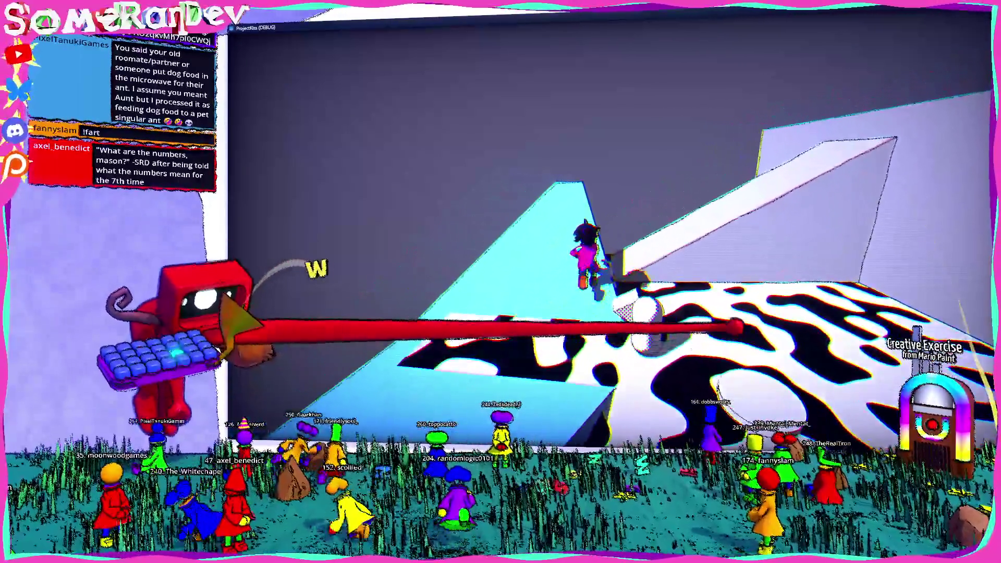
pyautogui.press('a')
pyautogui.press('s')
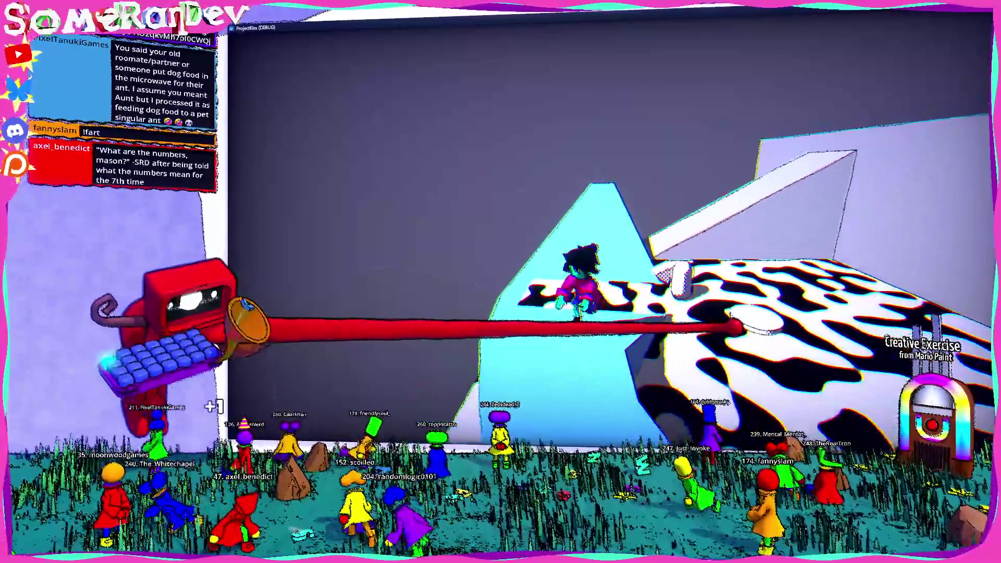
pyautogui.press('w')
pyautogui.press('a')
# - Add the 'rotate player to ground' note in Notepad and return to the game
pyautogui.hotkey('alt', 'Tab')
pyautogui.write('rotat')
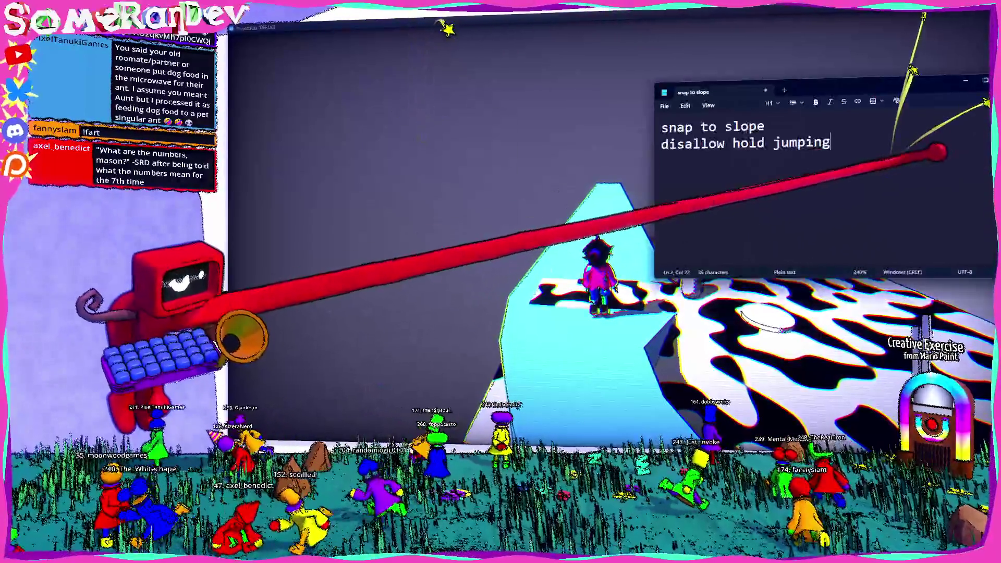
pyautogui.write('e player to ground')
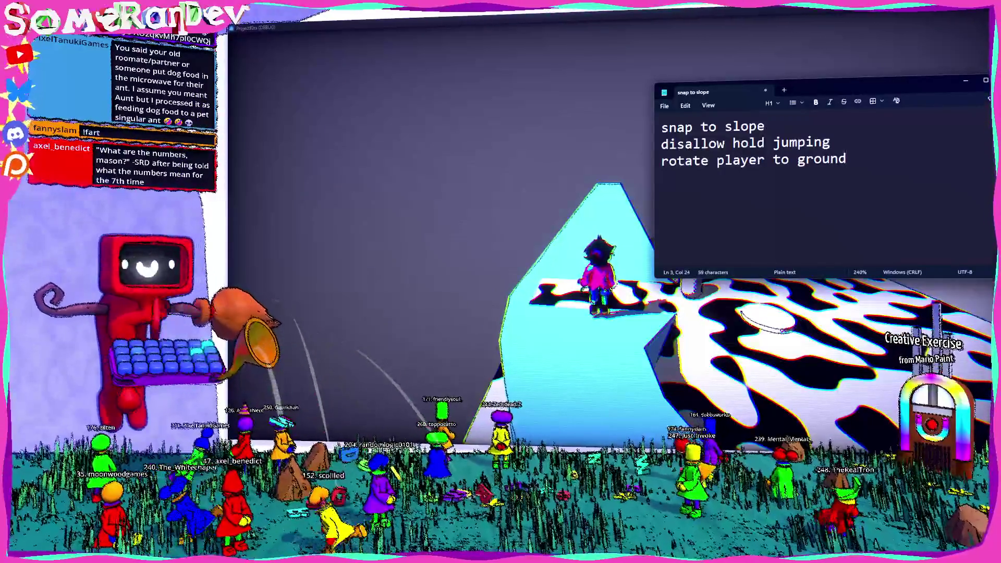
pyautogui.hotkey('alt', 'Tab')
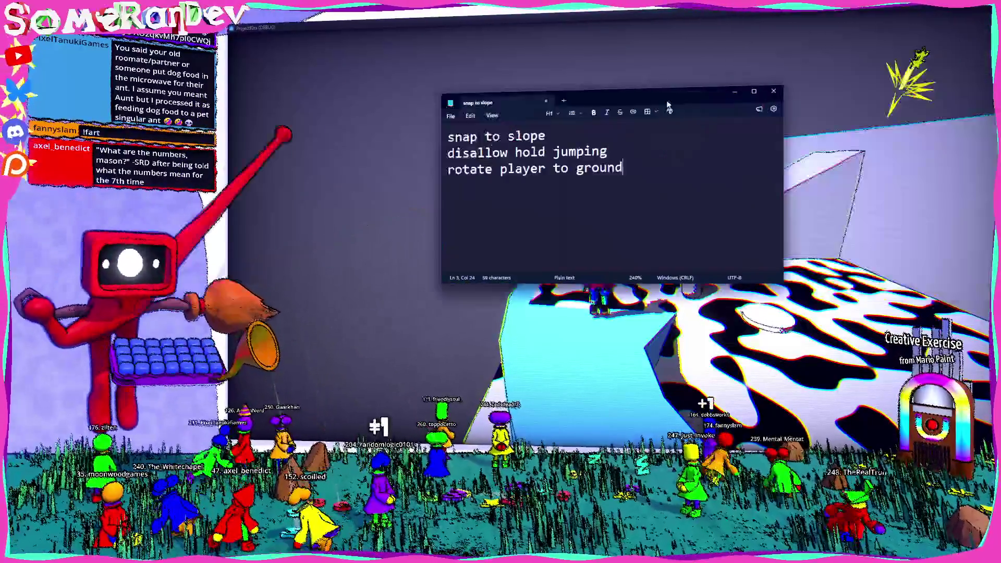
# - Walk and jump the character across the level, then restore the game window to reveal the editor
pyautogui.press('w')
pyautogui.press('d')
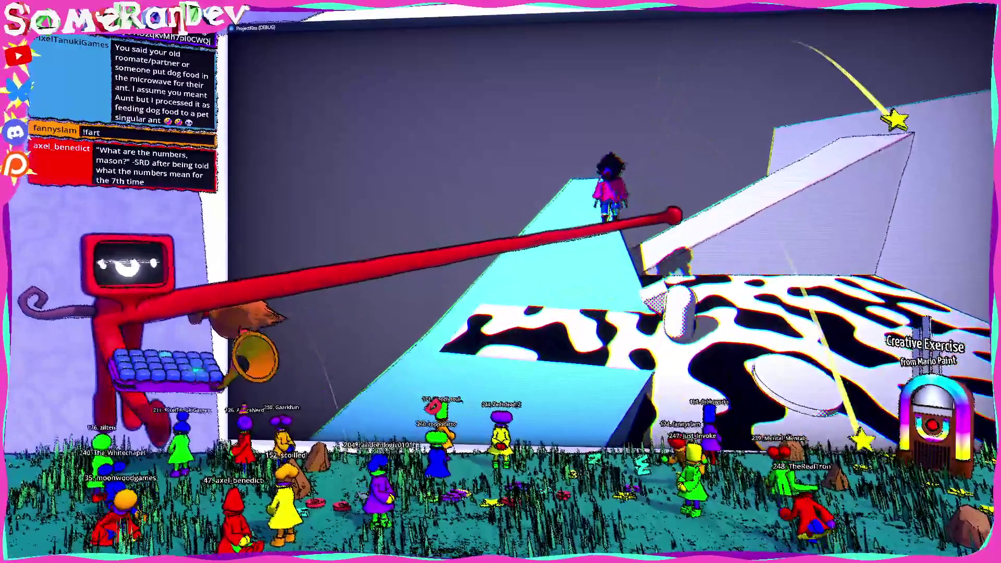
pyautogui.press('space')
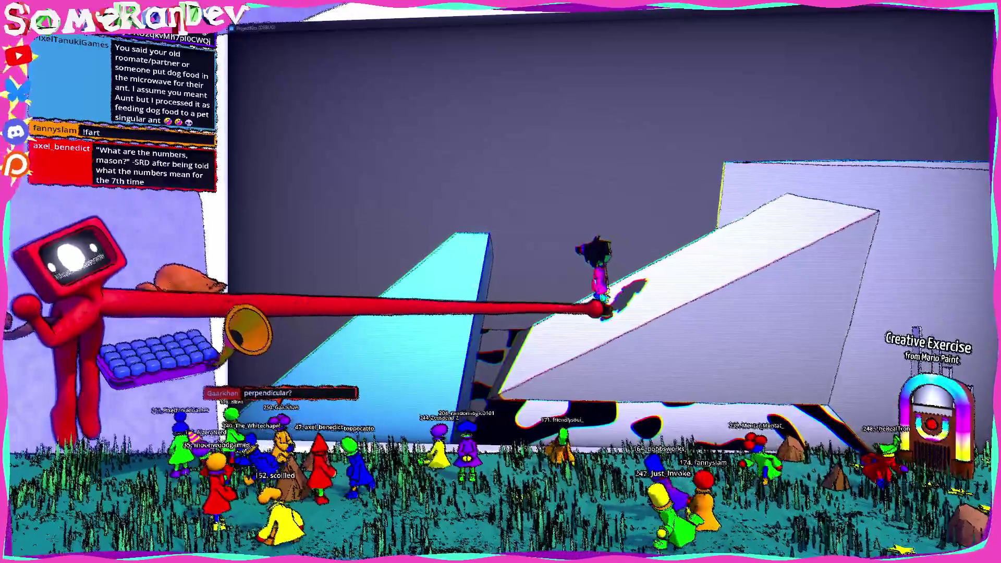
pyautogui.doubleClick(313, 33)
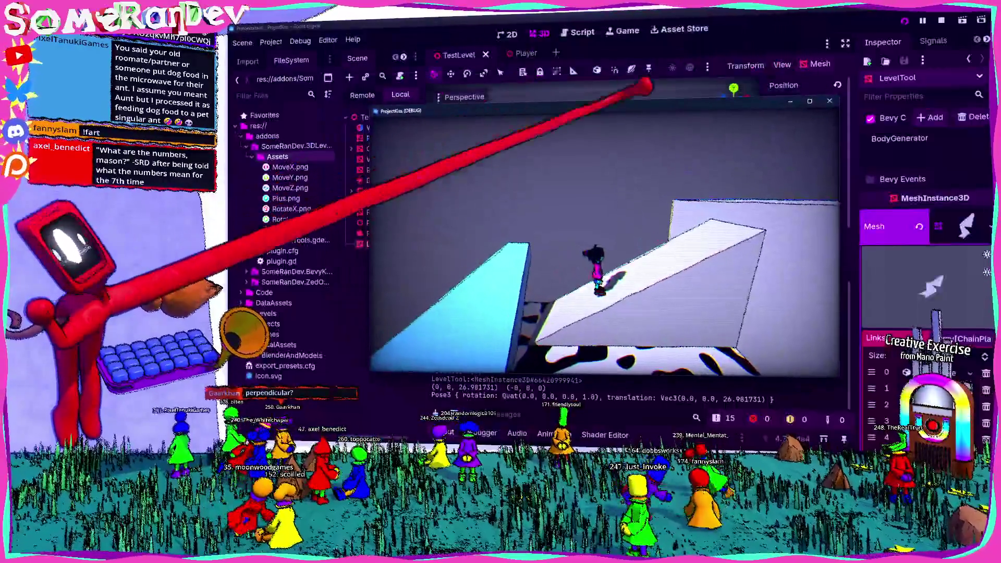
# - Stop the running game, clear the 3D viewport selection, and fly toward the platform
pyautogui.click(833, 109)
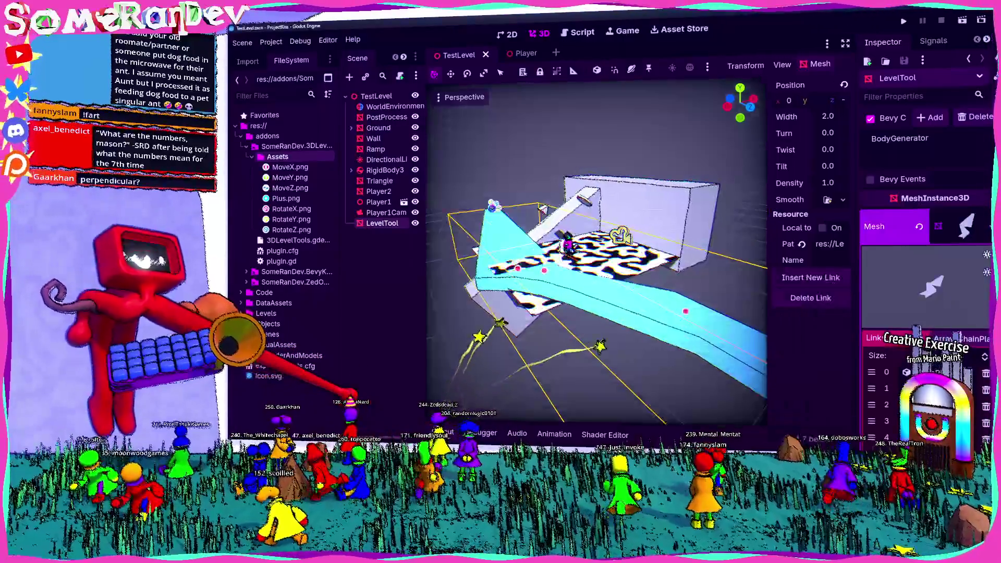
pyautogui.click(584, 209)
pyautogui.scroll(6, 584, 209)
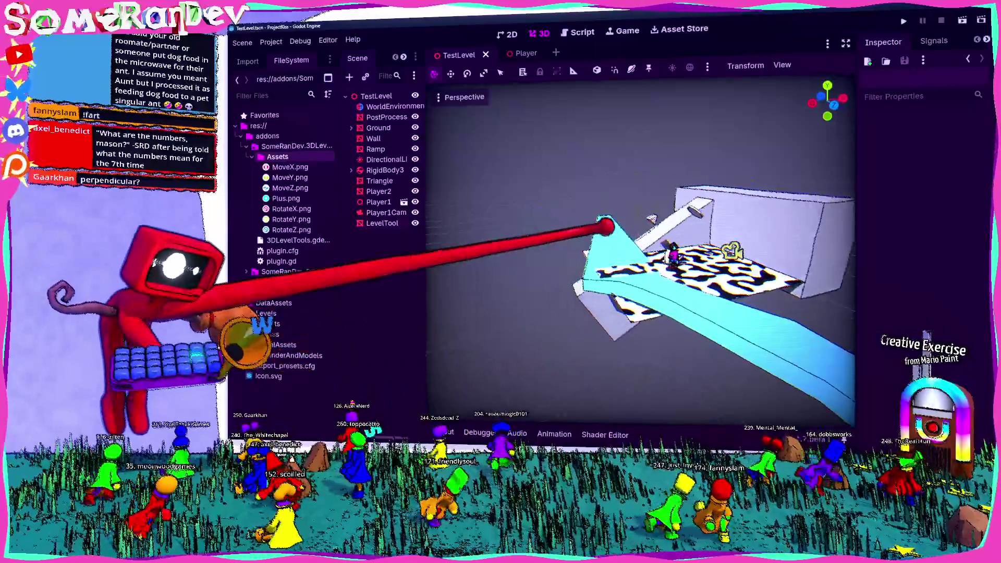
pyautogui.scroll(-6, 605, 227)
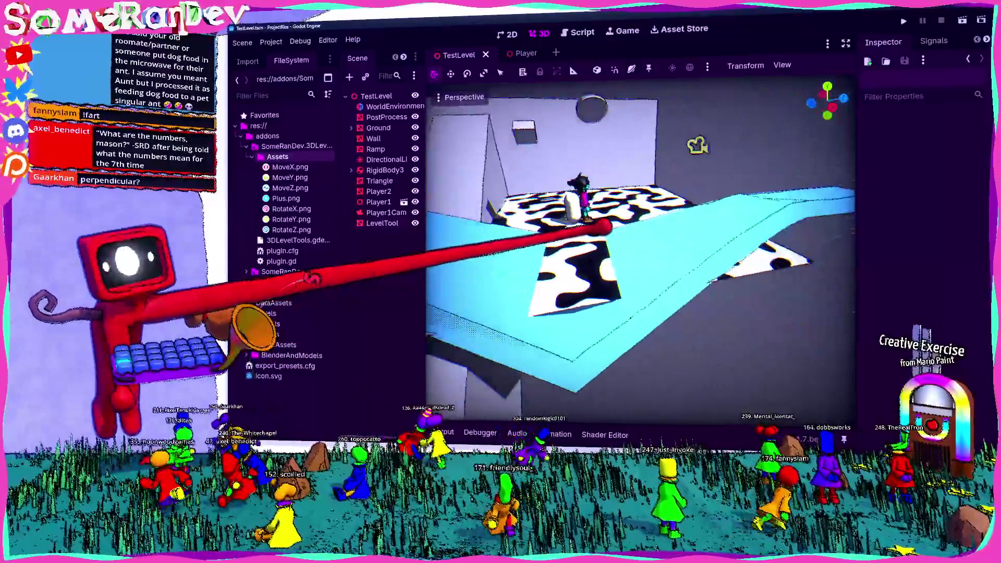
pyautogui.press('w')
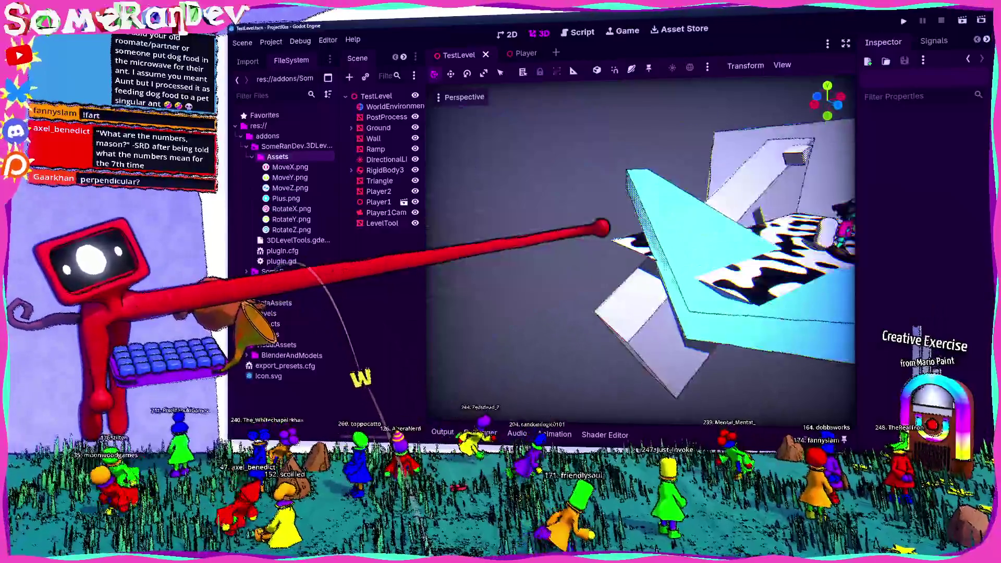
pyautogui.scroll(-4, 604, 228)
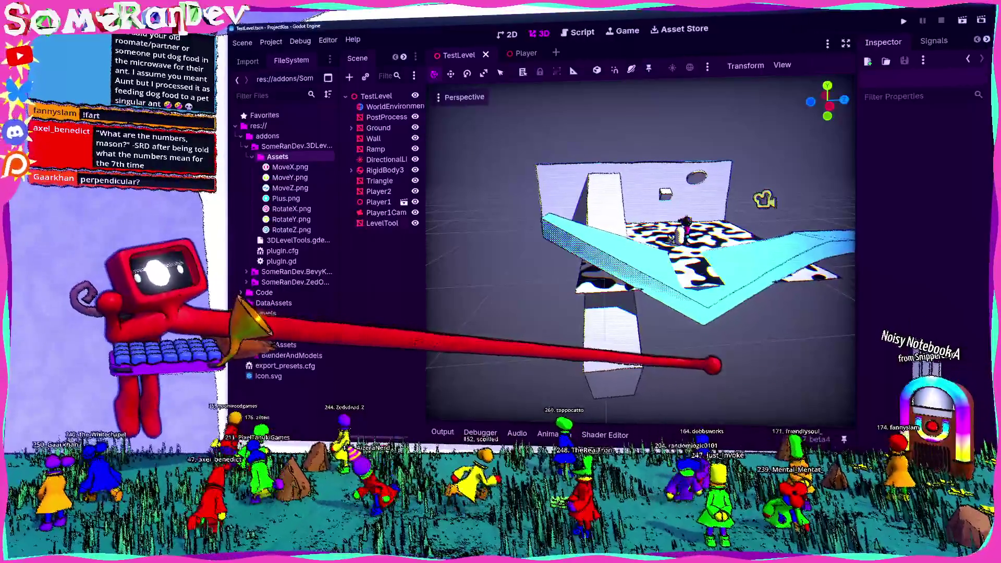
# - Select the LevelTool node to show its width, turn and twist, and fly around the ramp
pyautogui.click(383, 222)
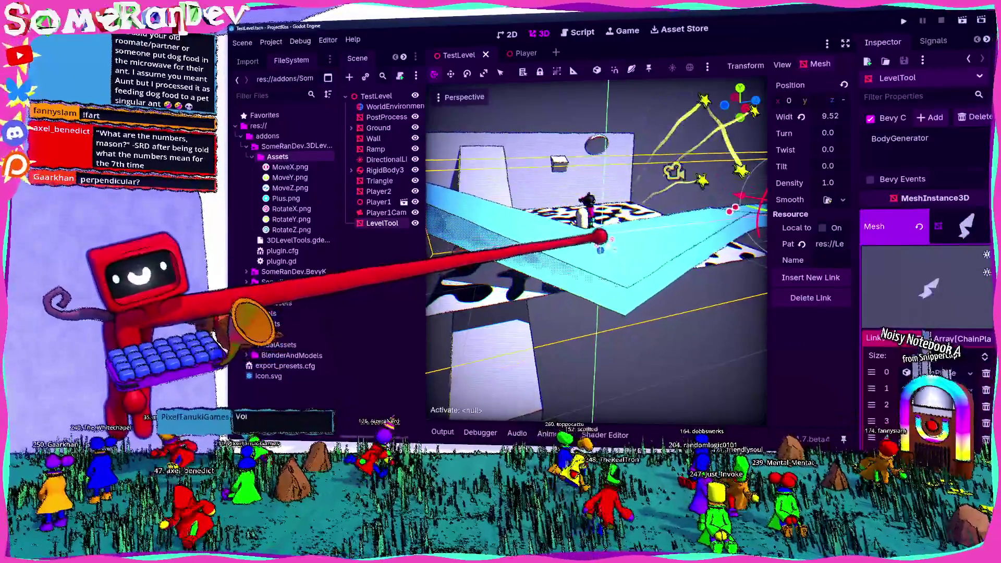
pyautogui.press('w')
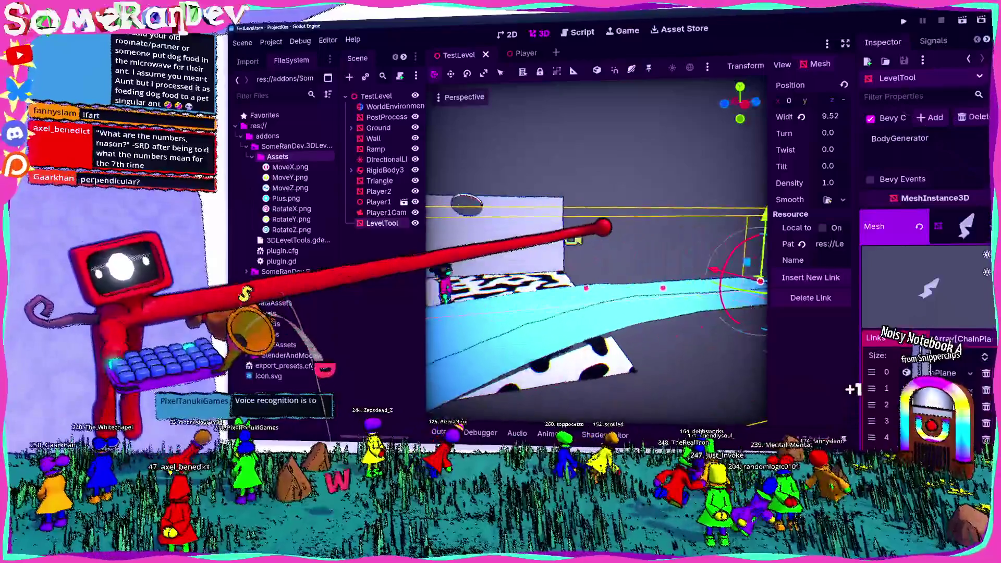
pyautogui.press('w')
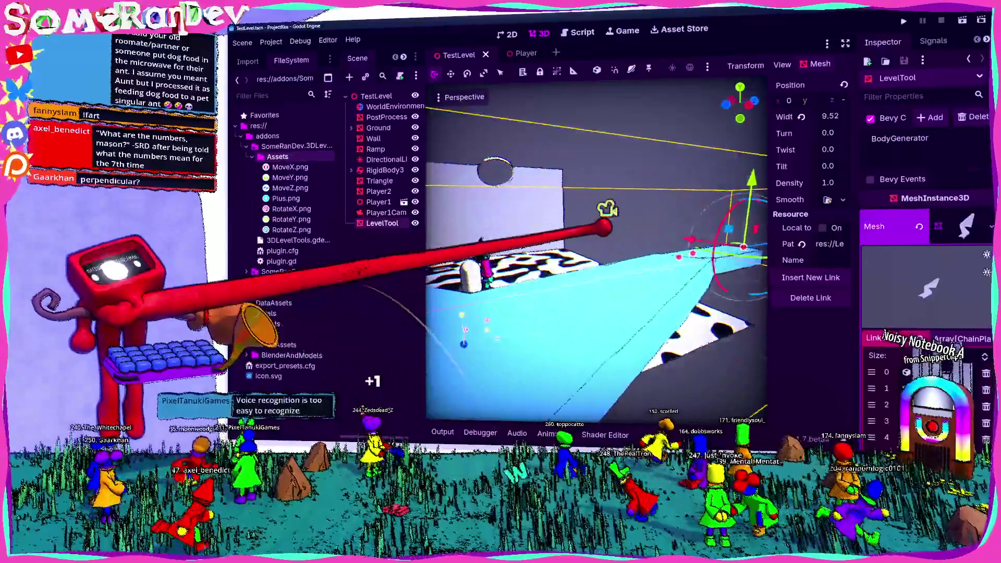
pyautogui.press('w')
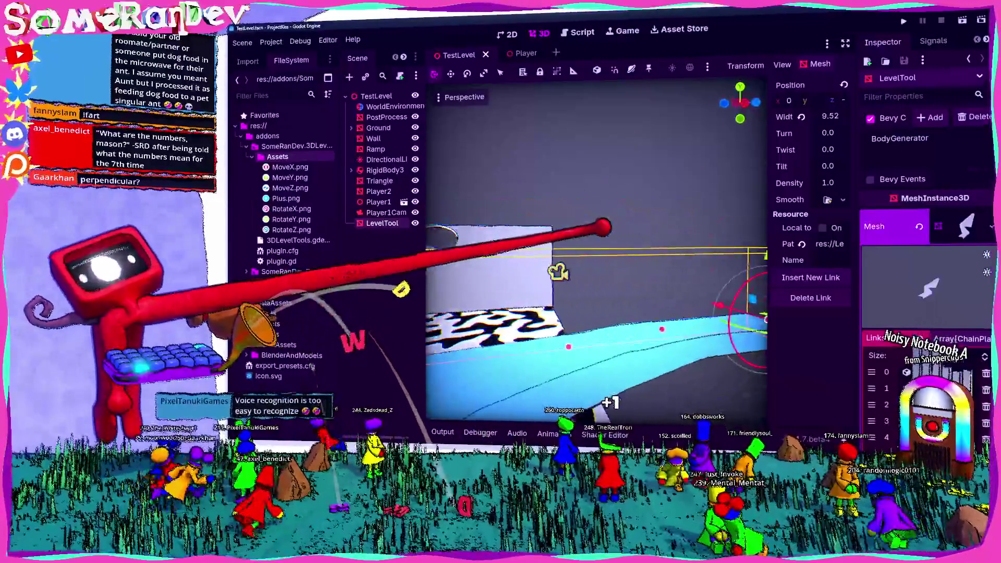
pyautogui.press('w')
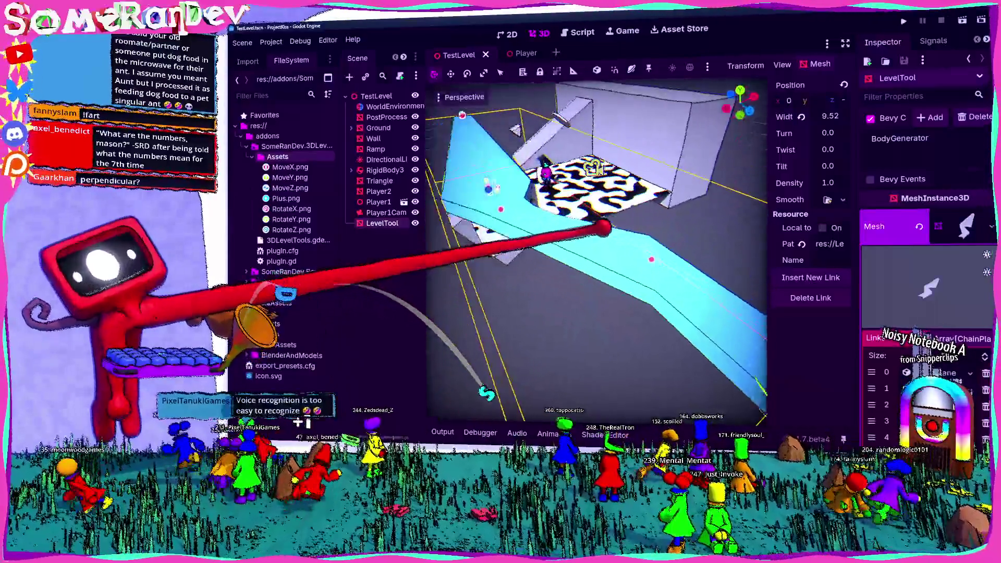
pyautogui.press('w')
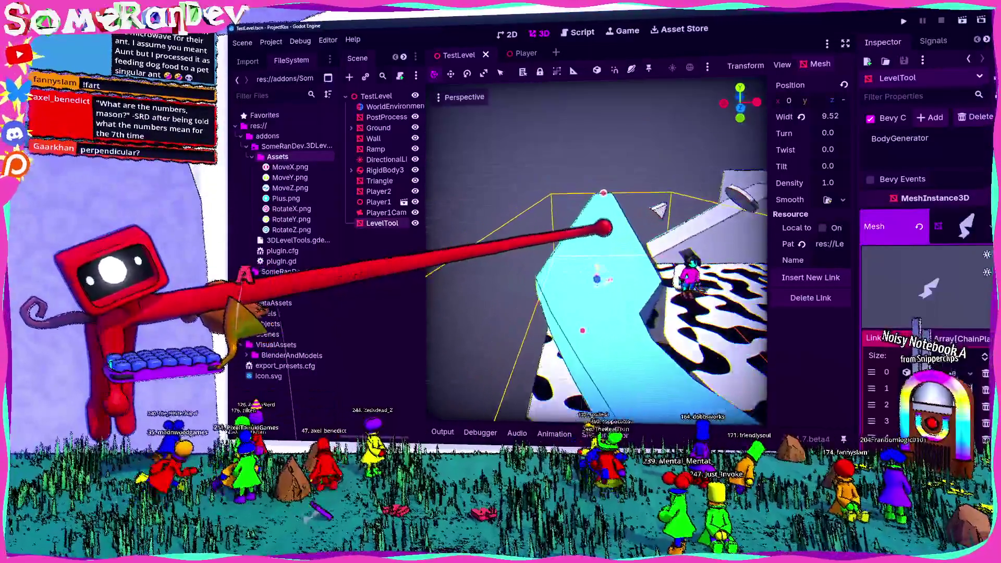
pyautogui.press('a')
pyautogui.press('s')
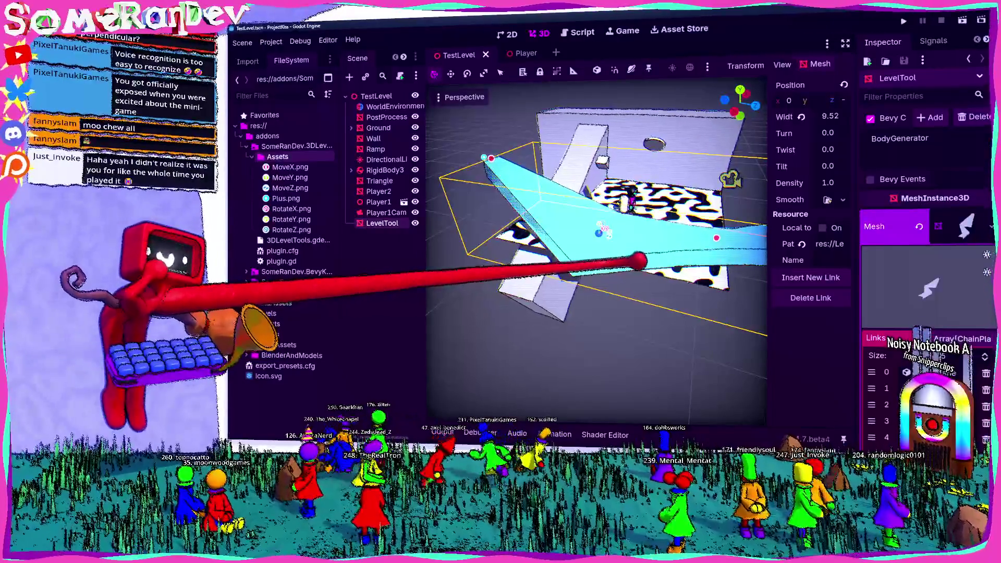
# - Drag the LevelTool link's Turn in the Inspector to -35.0, reversing the ramp's curve
pyautogui.scroll(6, 732, 256)
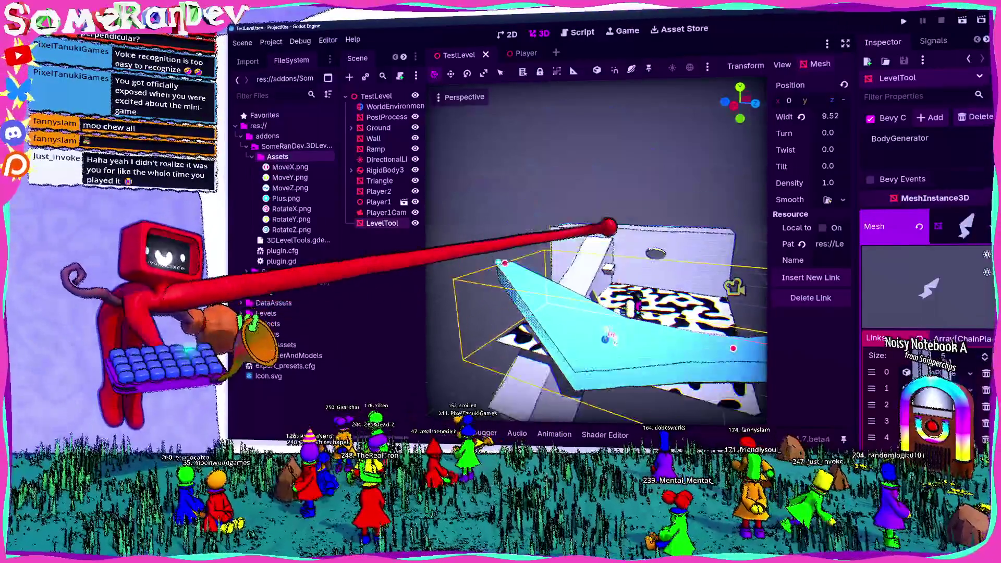
pyautogui.scroll(2, 594, 292)
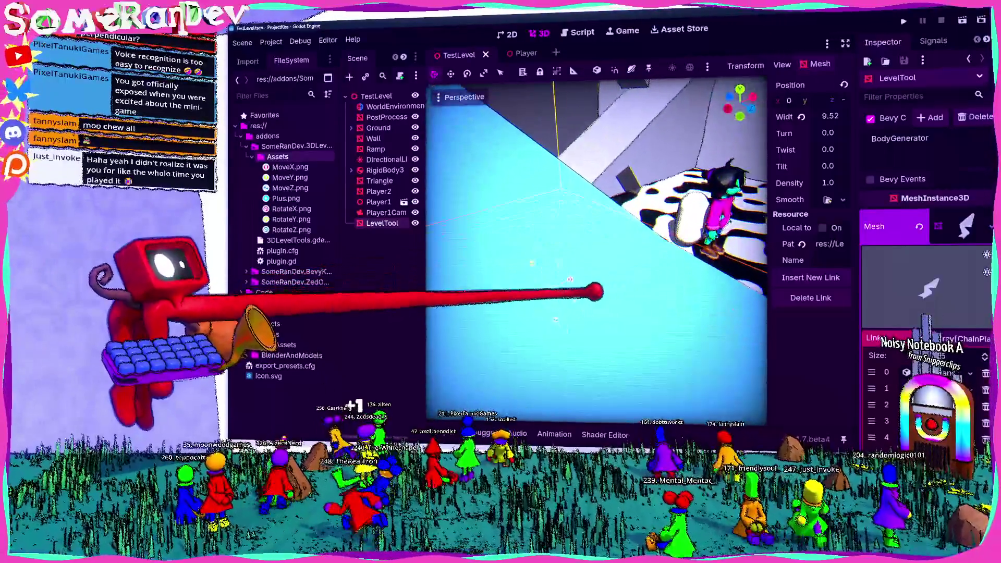
pyautogui.scroll(-5, 609, 287)
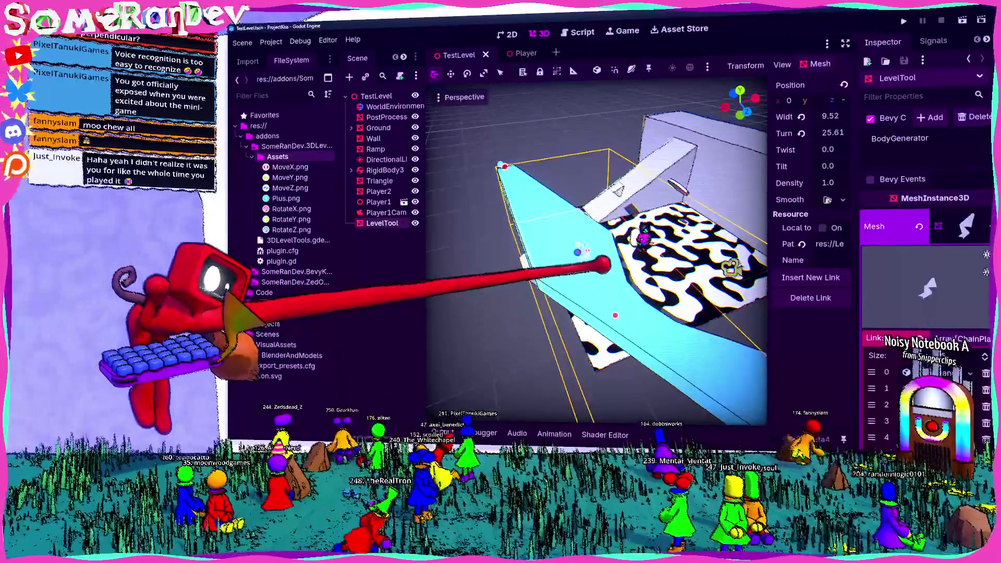
pyautogui.scroll(5, 605, 282)
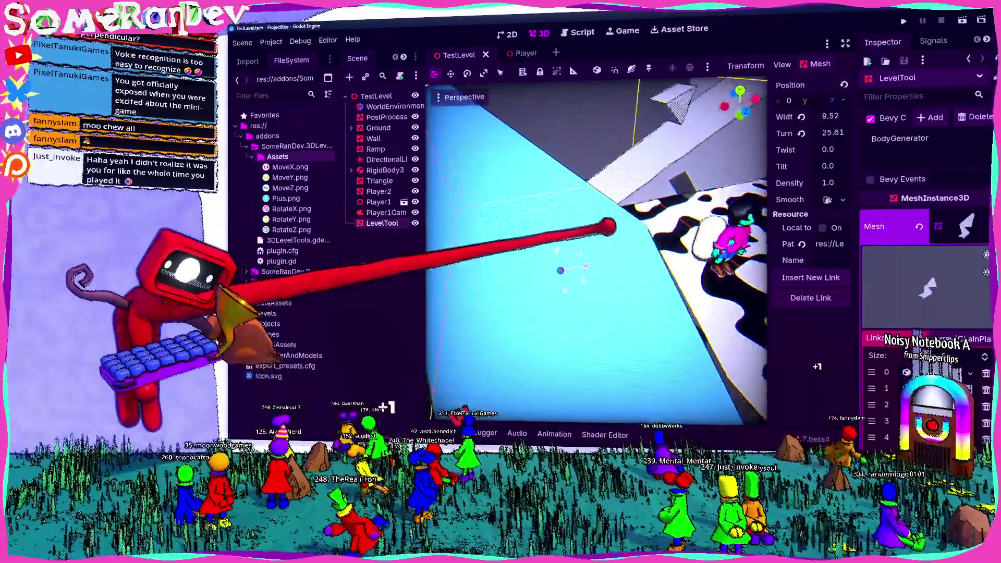
pyautogui.scroll(-3, 608, 227)
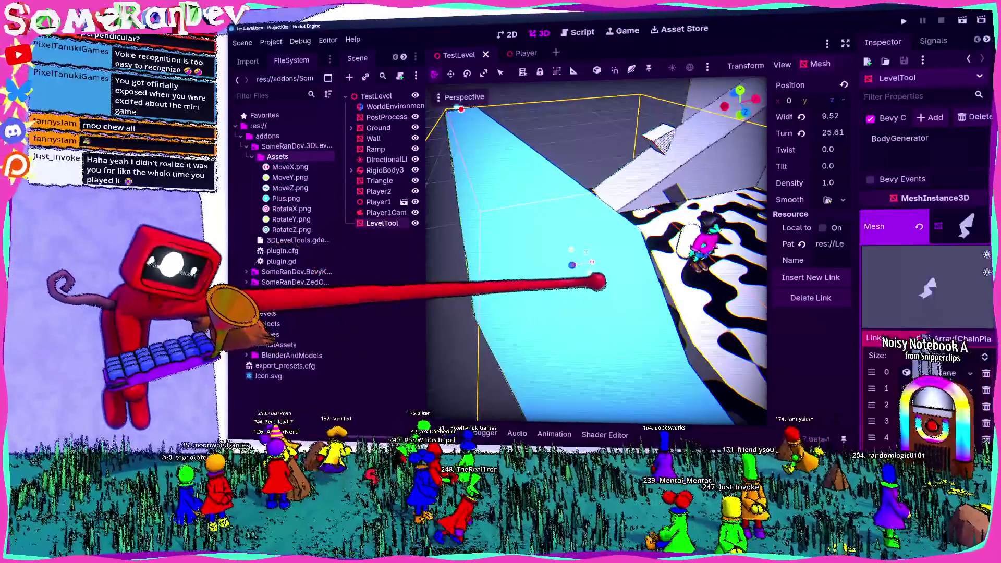
pyautogui.moveTo(833, 133); pyautogui.dragTo(798, 133)
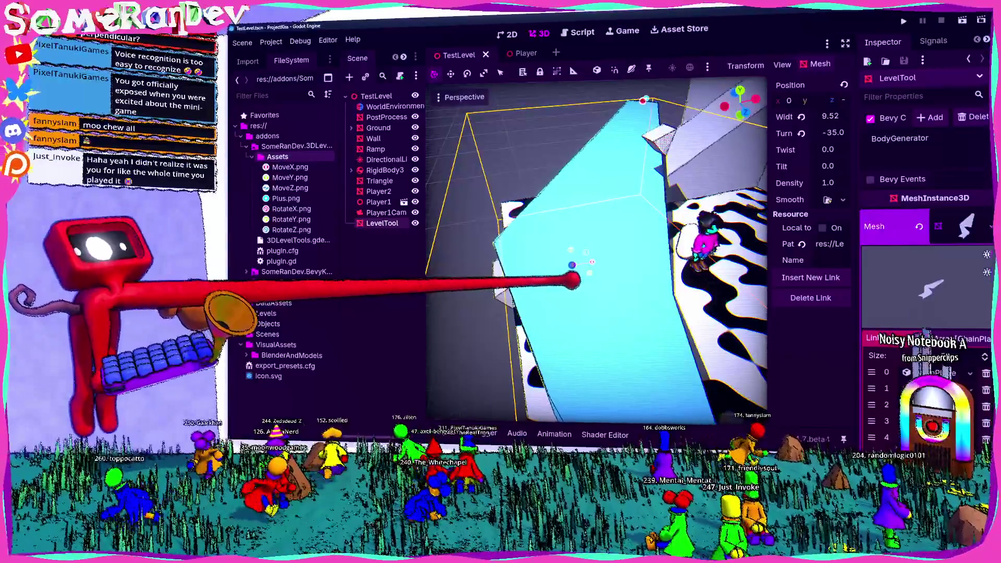
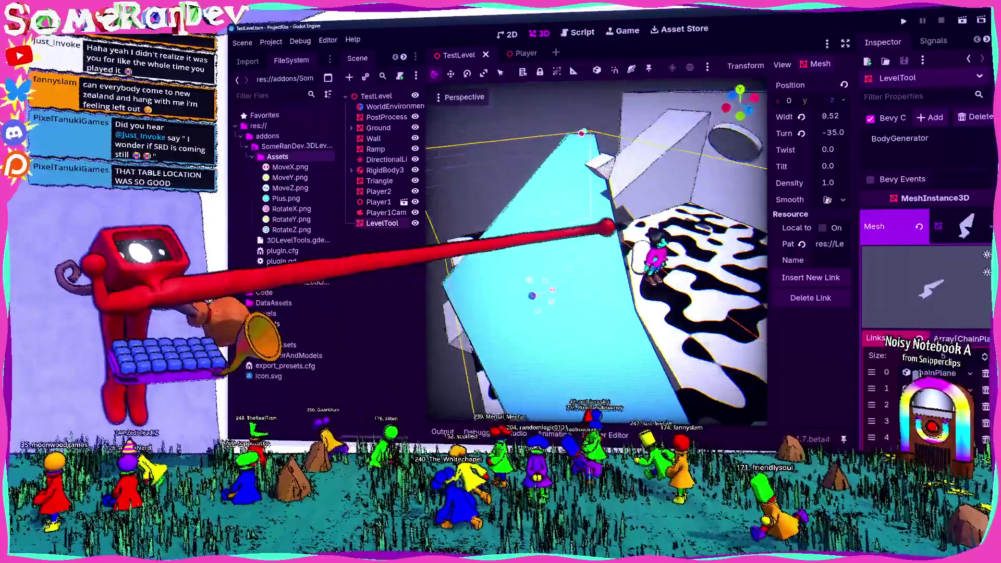
# - Drag the LevelTool's cyan plane up into a steep ramp with Tilt 36.66
pyautogui.press('w')
pyautogui.press('s')
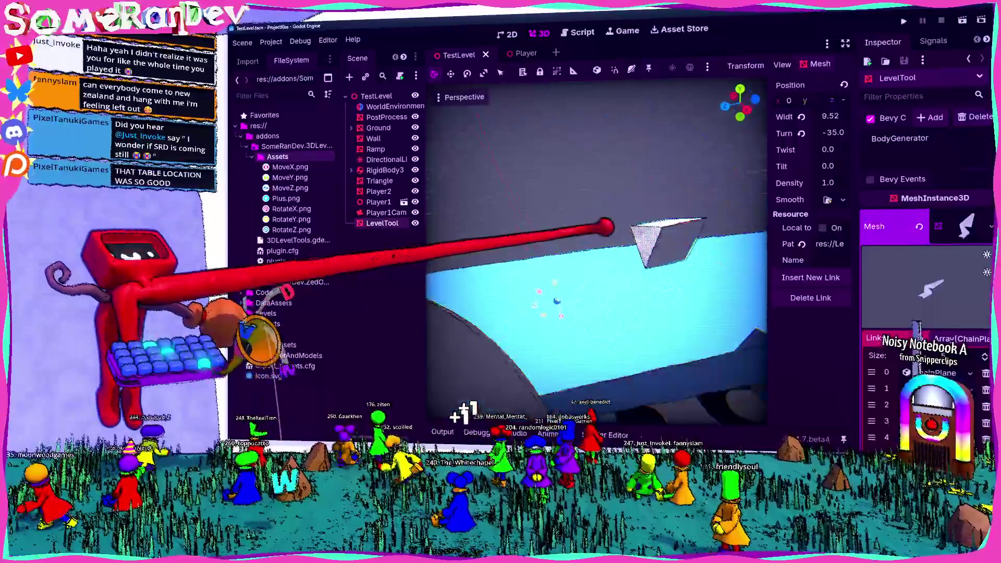
pyautogui.press('d')
pyautogui.moveTo(611, 243); pyautogui.dragTo(603, 235)
pyautogui.press('w')
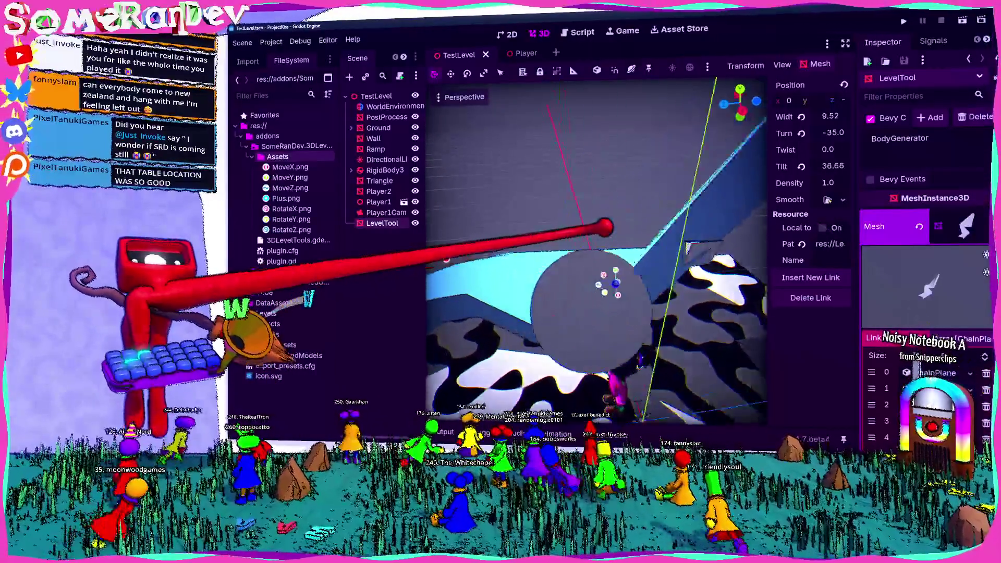
pyautogui.press('w')
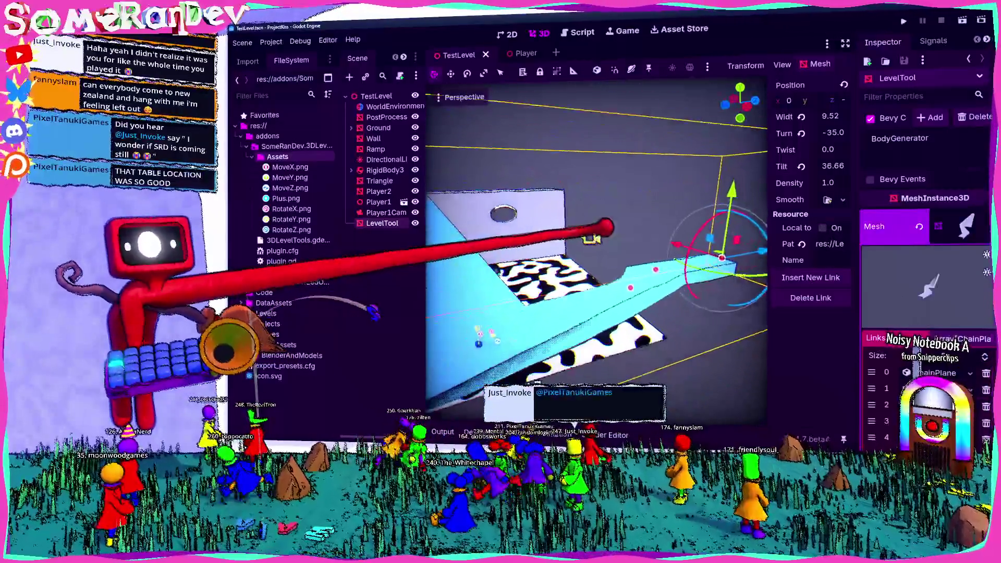
pyautogui.press('w')
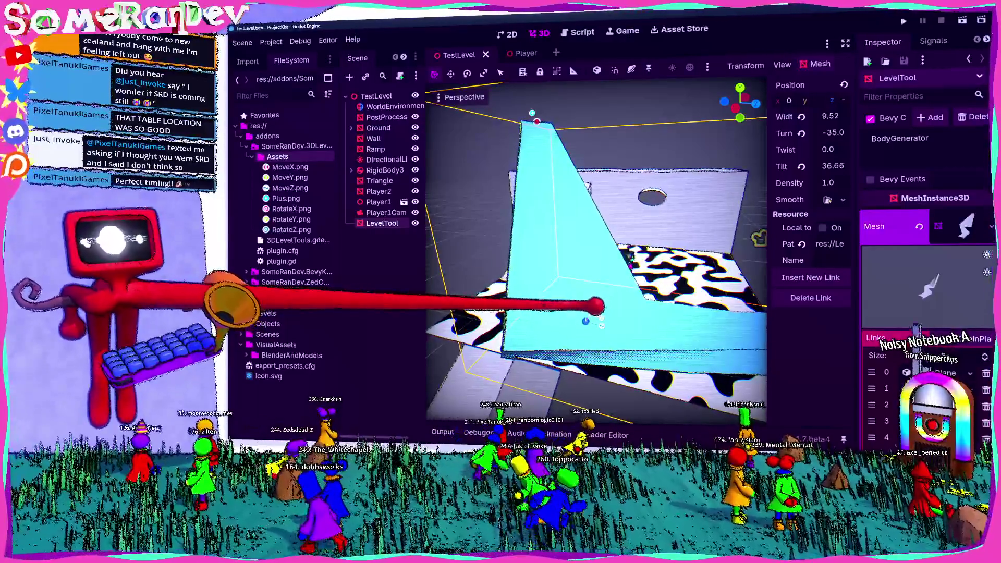
# - Orbit and fly around the viewport to inspect the whole ramp against the floor
pyautogui.moveTo(605, 305)
pyautogui.mouseDown()
pyautogui.moveTo(609, 212)
pyautogui.moveTo(602, 228)
pyautogui.mouseUp()
pyautogui.press('w')
pyautogui.press('a')
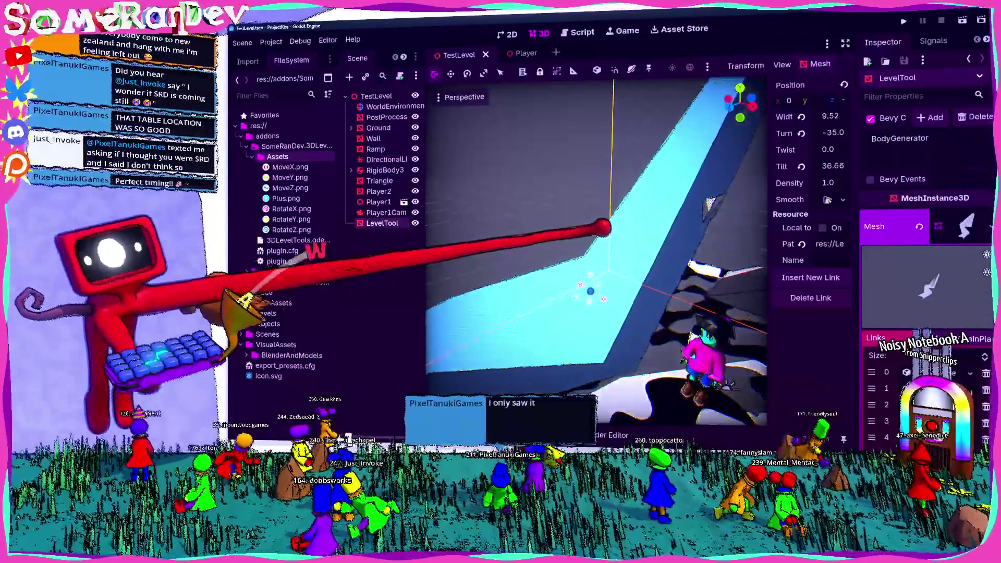
pyautogui.press('s')
pyautogui.moveTo(608, 228); pyautogui.dragTo(623, 297)
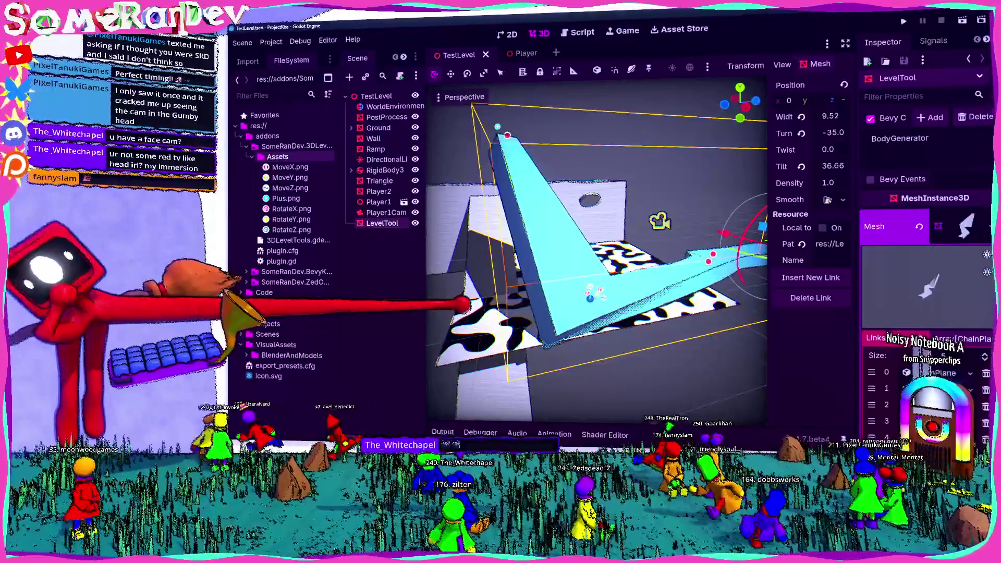
# - Collapse the Mesh resource's properties in the Inspector before bringing up TODOs.txt
pyautogui.scroll(5, 659, 220)
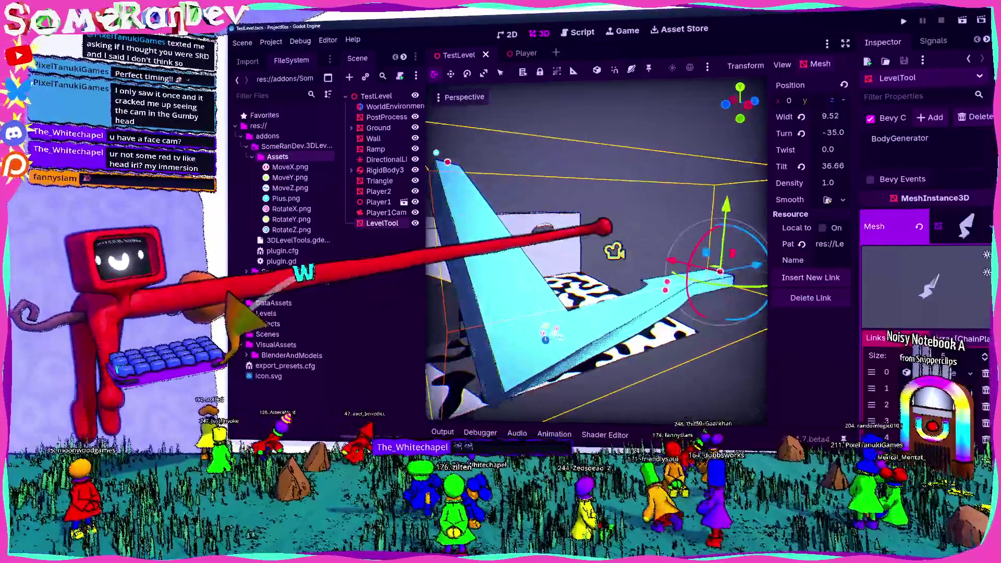
pyautogui.click(886, 227)
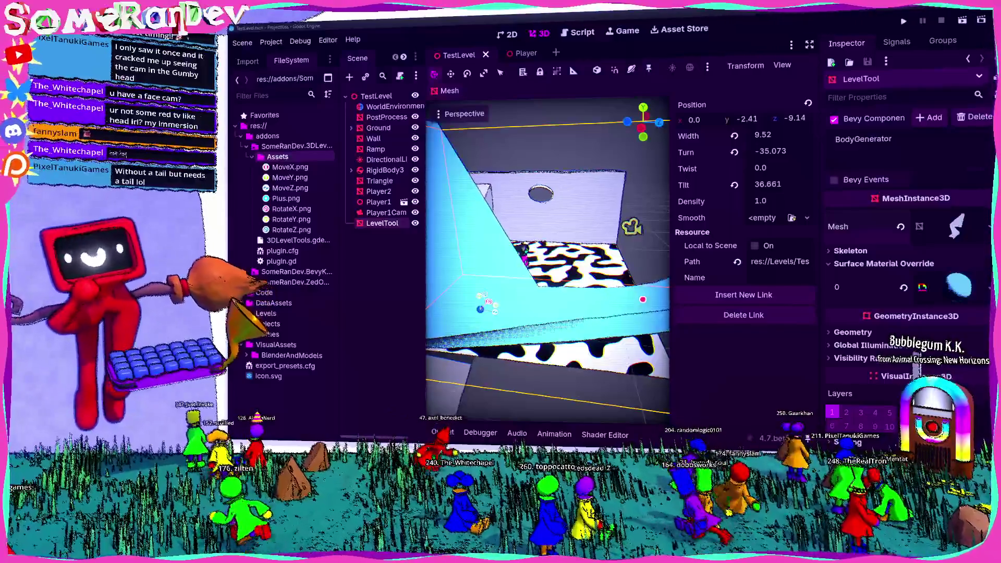
pyautogui.scroll(-3, 538, 182)
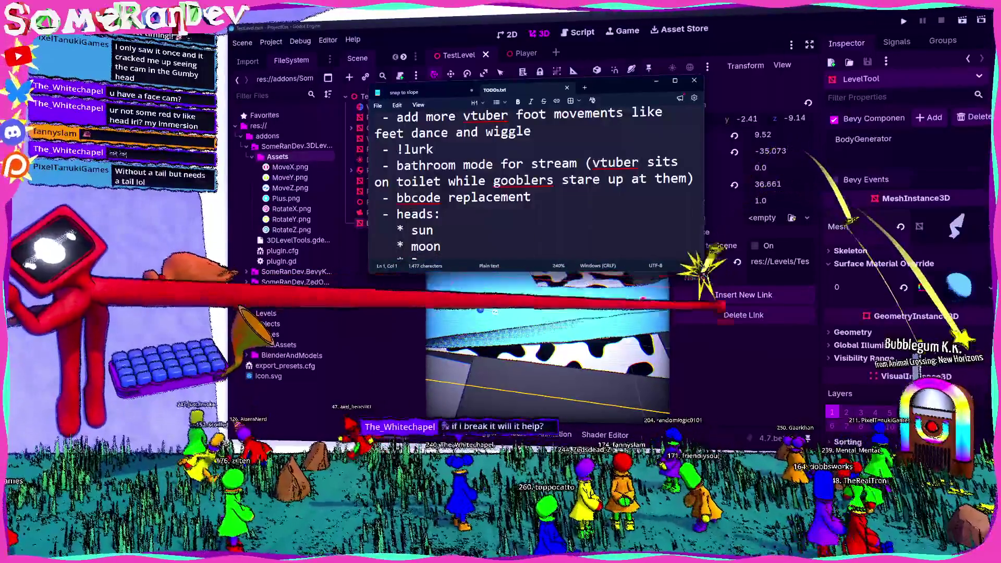
# - Add 'add tail to SRD maybe ears as well' below the bbcode replacement item, then leave the notes
pyautogui.moveTo(703, 270); pyautogui.dragTo(891, 415)
pyautogui.scroll(2, 626, 235)
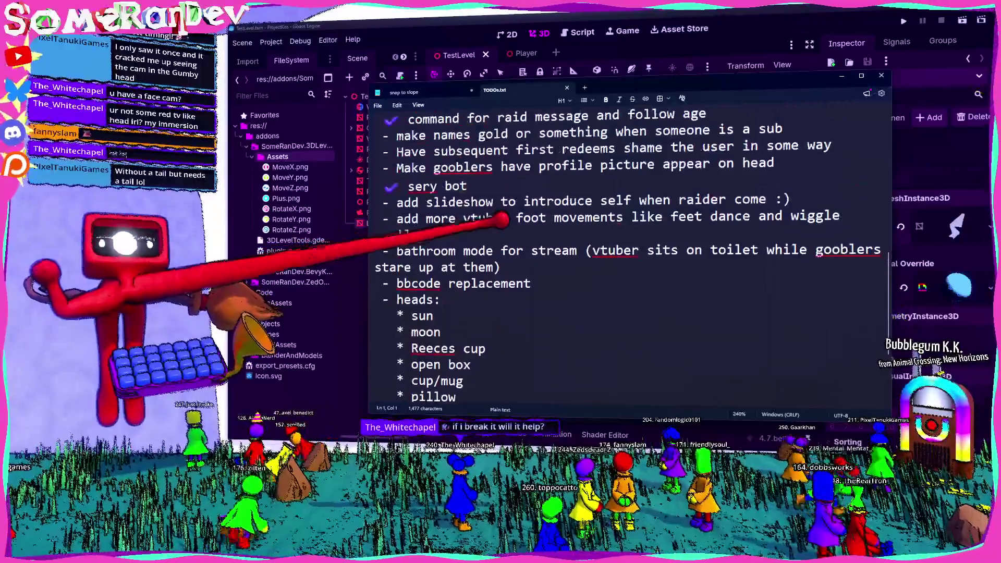
pyautogui.click(531, 284)
pyautogui.press('Return')
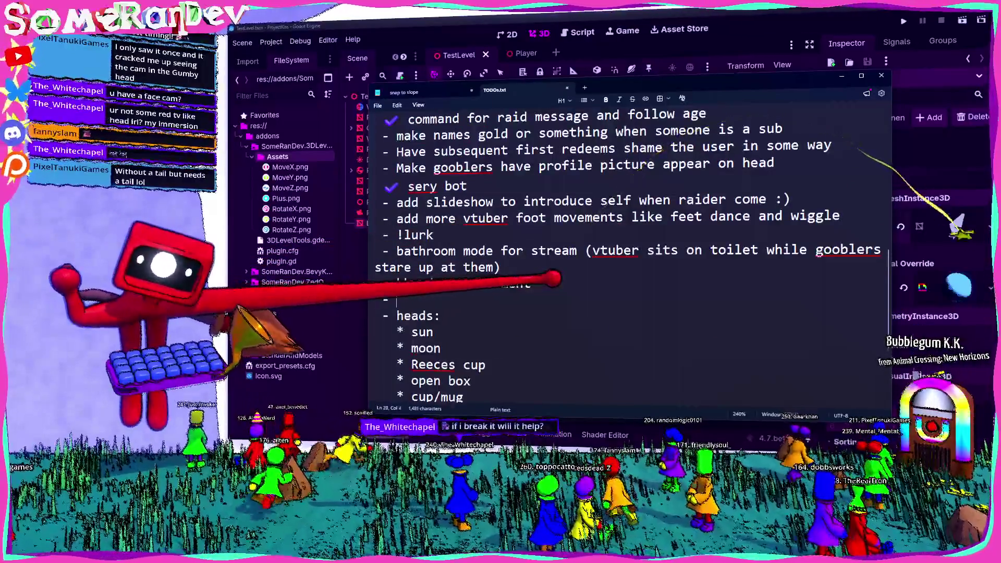
pyautogui.write('add tail to S')
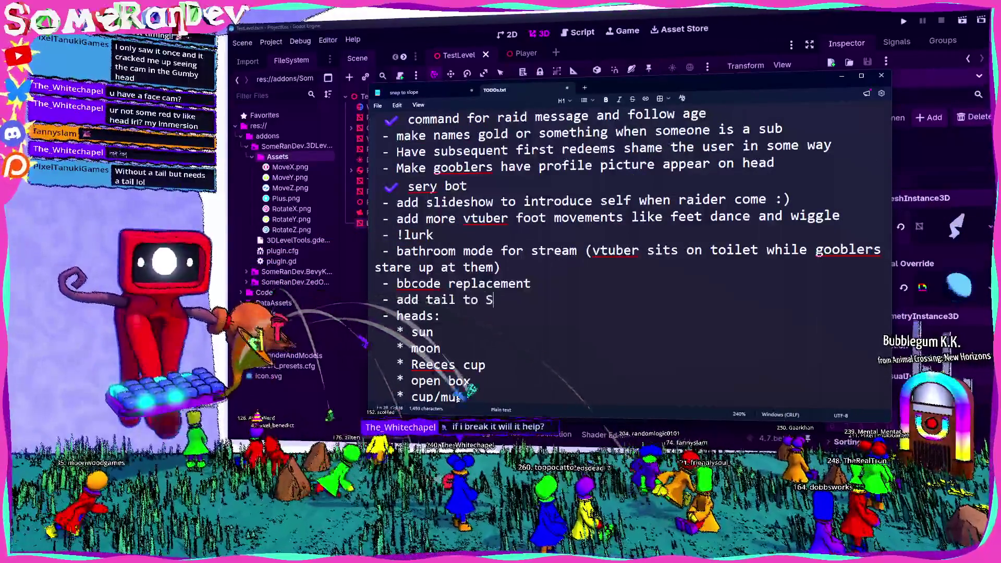
pyautogui.write('RD maybe')
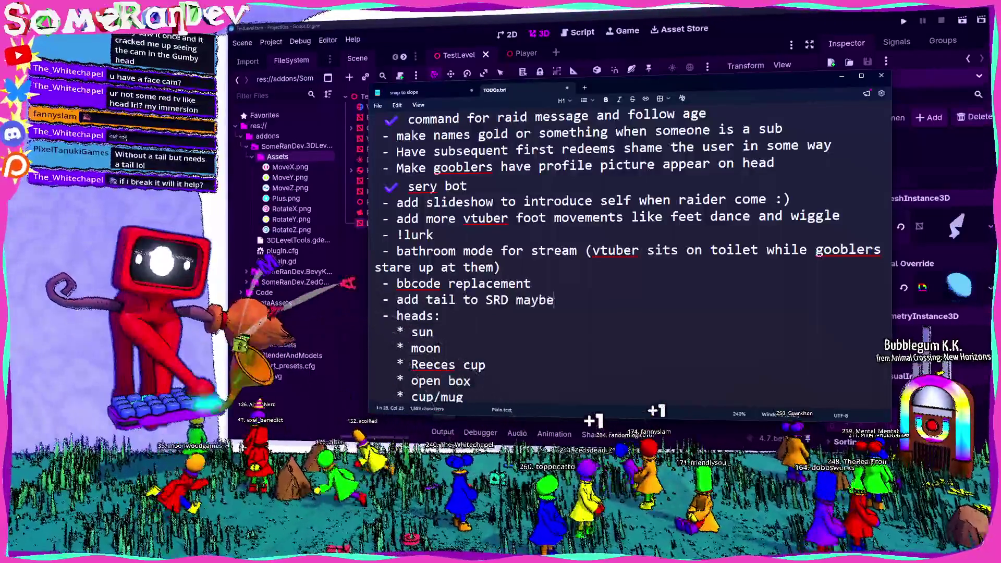
pyautogui.write(' ears as well')
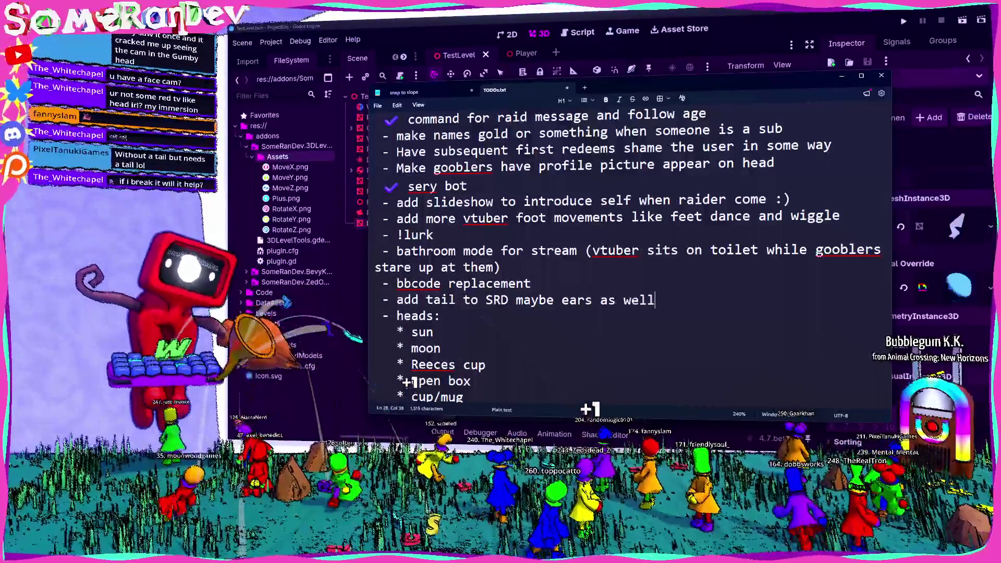
pyautogui.hotkey('alt', 'Tab')
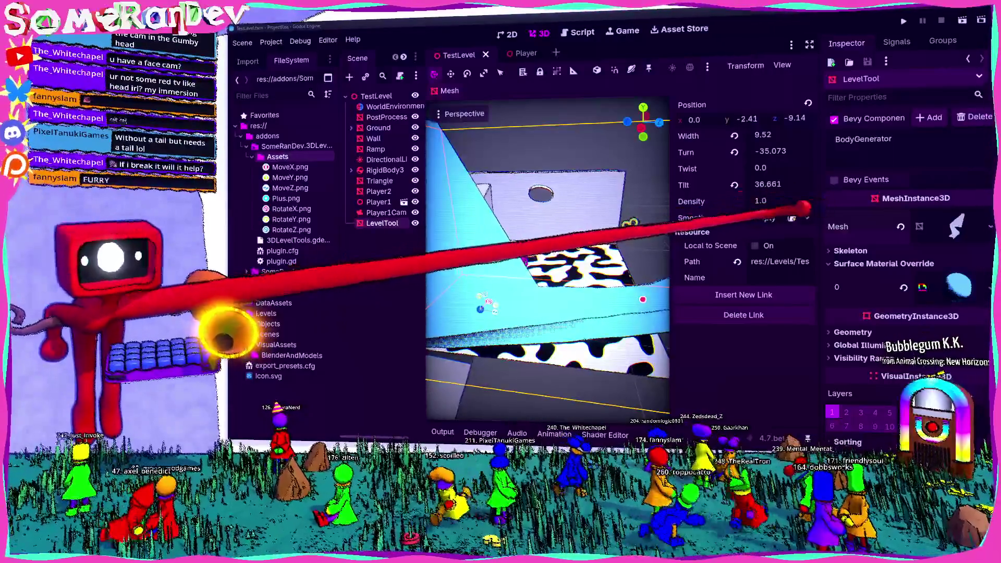
# - Set the ramp's Smooth resource to ChainPlane, save the scene, and open Project > Tools
pyautogui.click(807, 218)
pyautogui.click(751, 249)
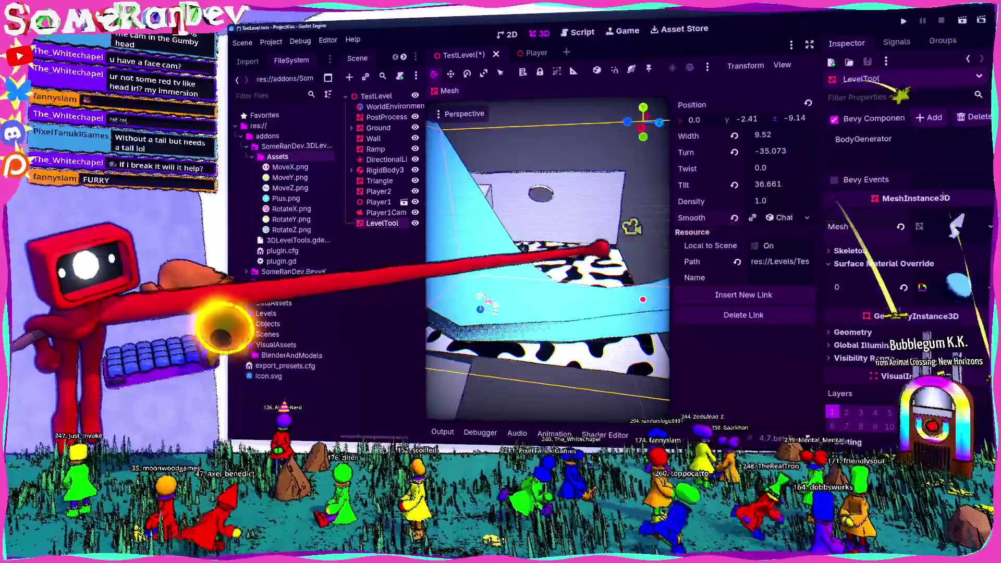
pyautogui.hotkey('ctrl', 's')
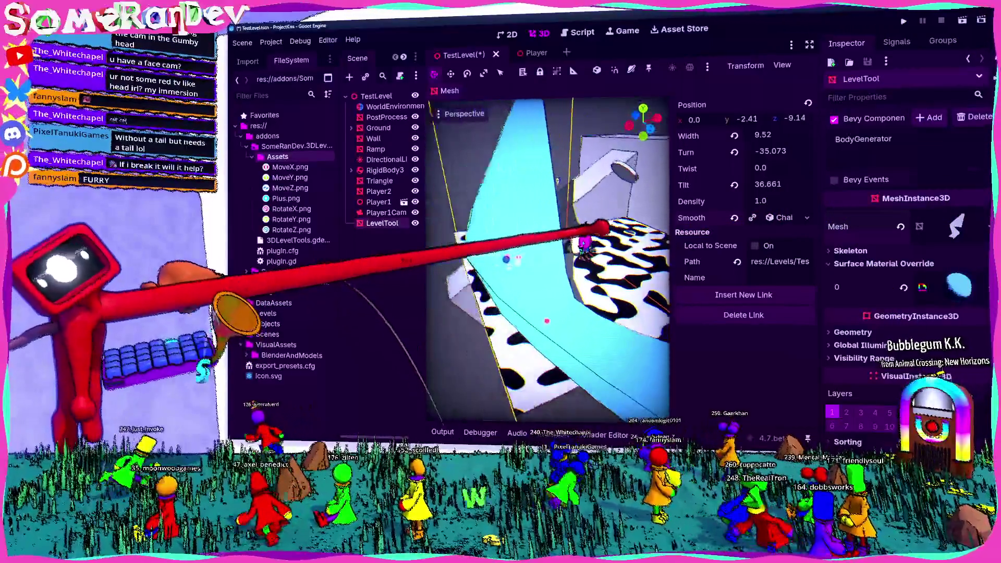
pyautogui.press('w')
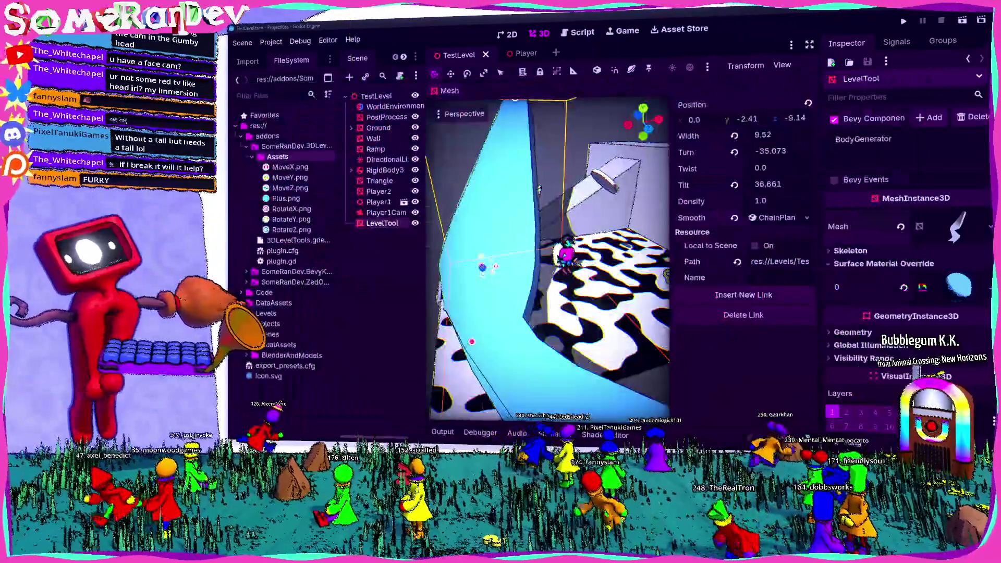
pyautogui.click(271, 42)
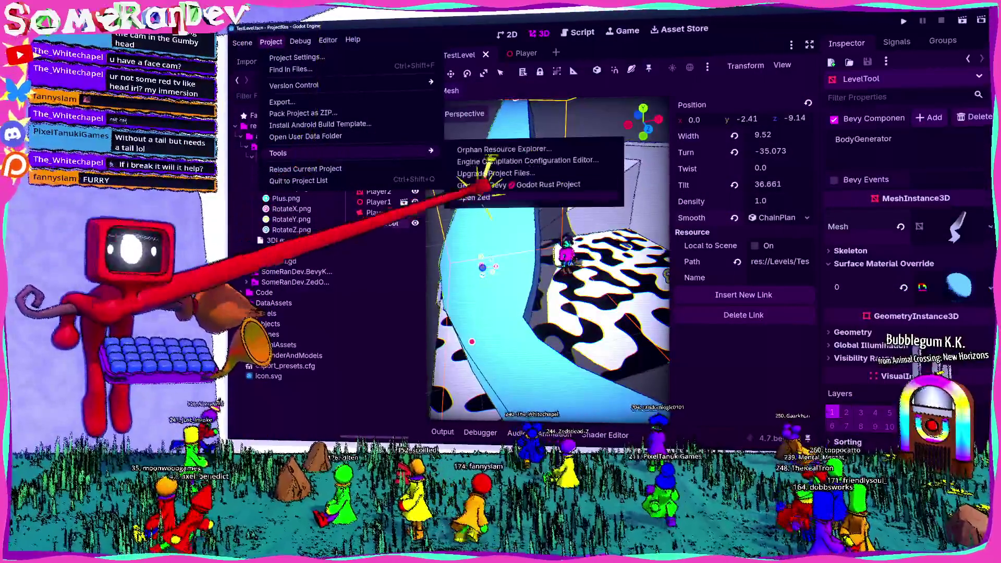
# - Open the Rust project in Zed and browse player.rs to the PlayerTransform implementation
pyautogui.click(467, 214)
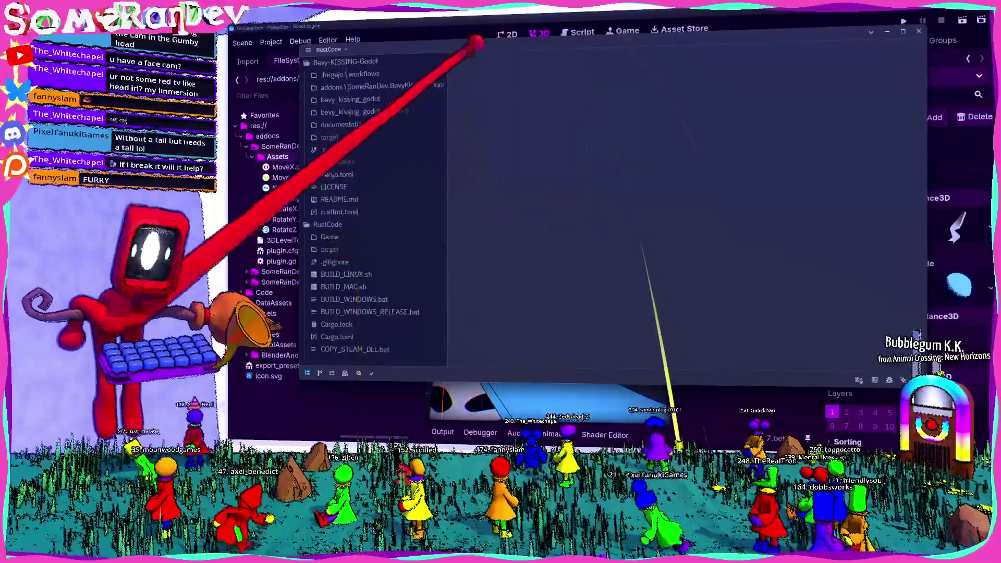
pyautogui.moveTo(346, 29)
pyautogui.mouseDown()
pyautogui.moveTo(693, 33)
pyautogui.moveTo(750, 170)
pyautogui.moveTo(365, 217)
pyautogui.moveTo(358, 138)
pyautogui.moveTo(399, 20)
pyautogui.mouseUp()
pyautogui.click(398, 62)
pyautogui.click(403, 75)
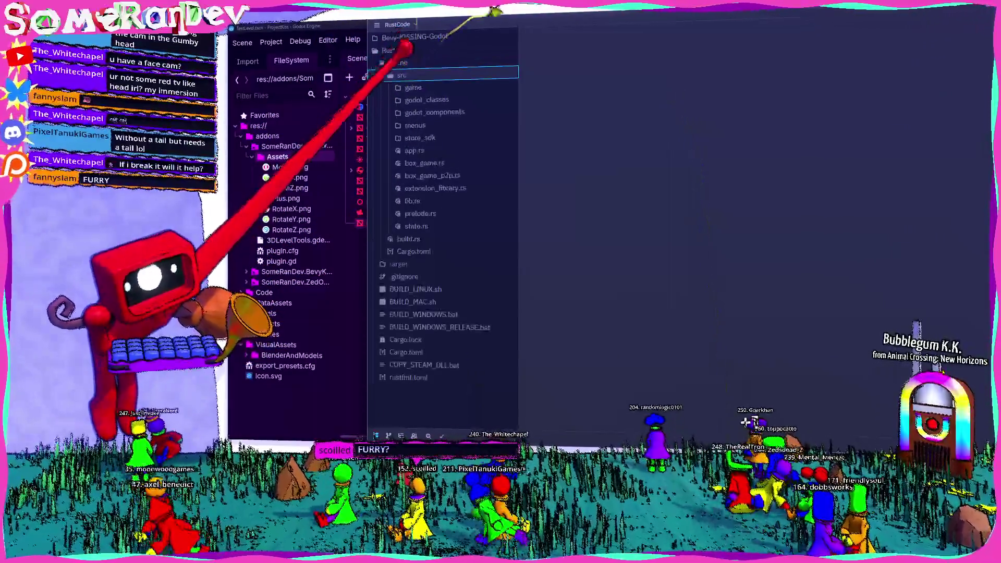
pyautogui.click(409, 87)
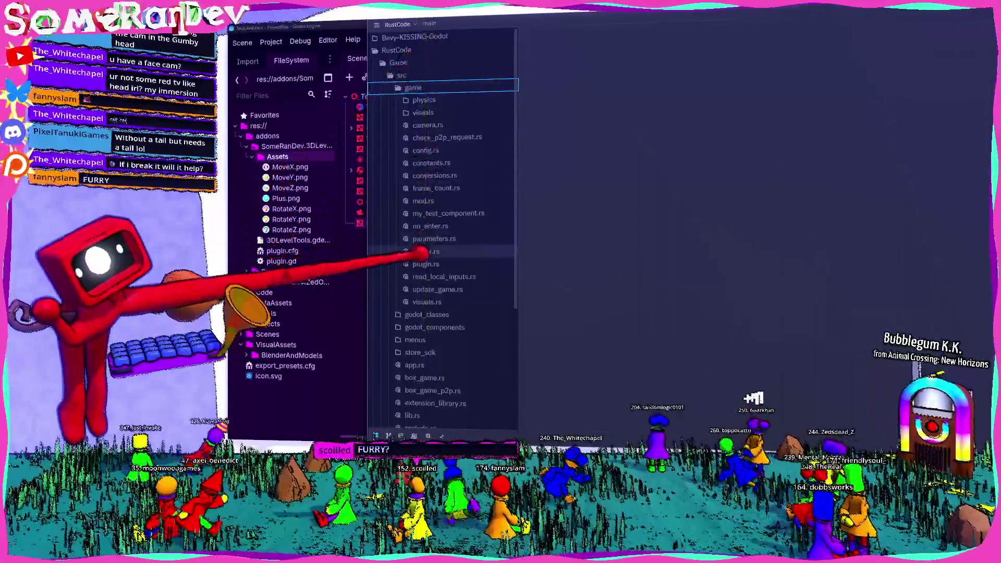
pyautogui.click(426, 251)
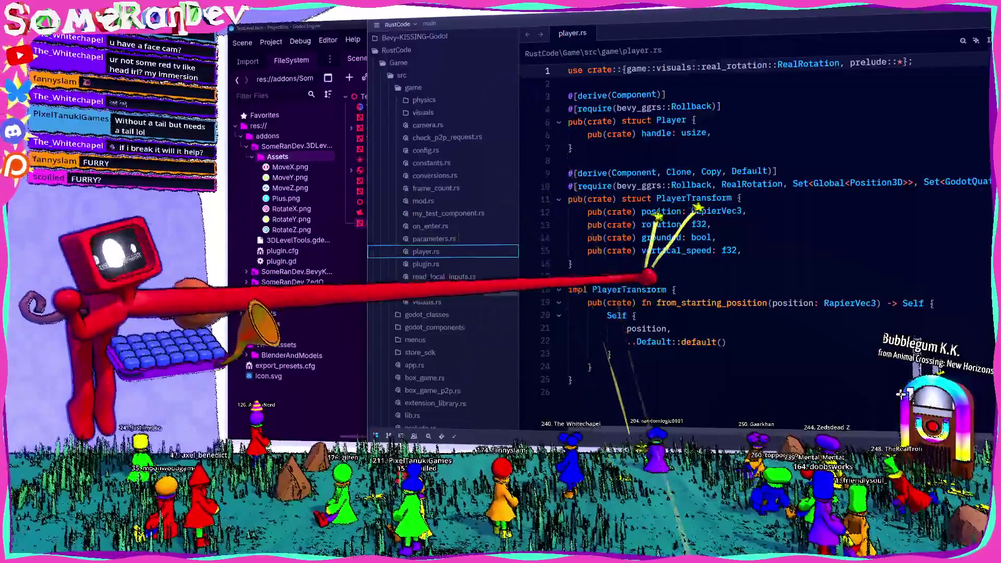
pyautogui.click(642, 290)
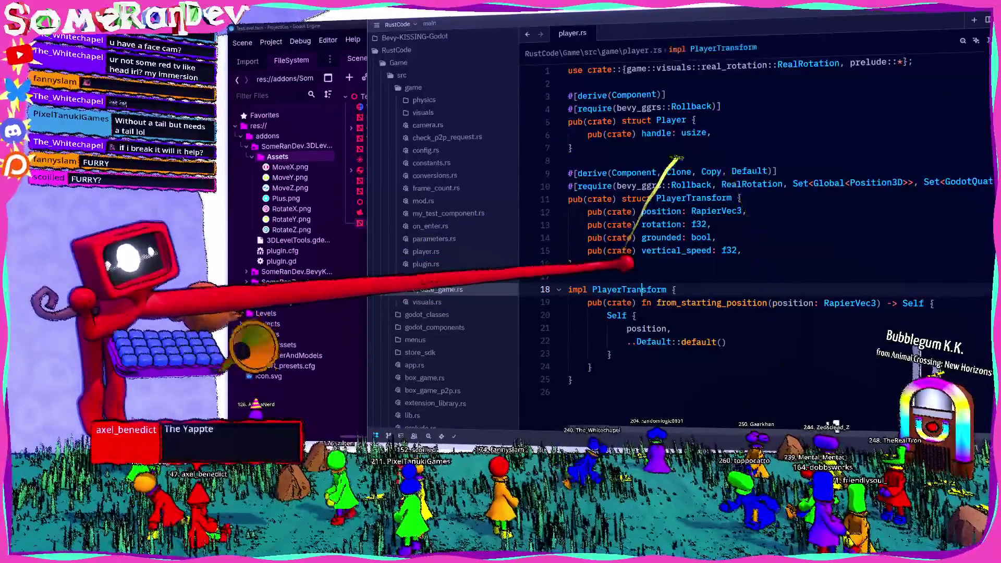
# - Open update_game.rs and go to the pose argument of the move_shape call
pyautogui.click(433, 290)
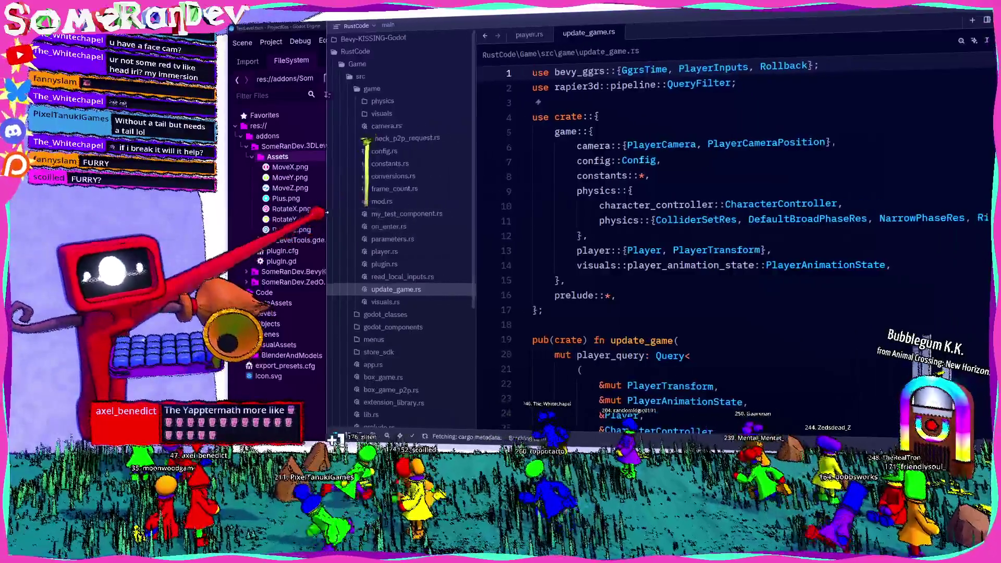
pyautogui.scroll(-20, 628, 234)
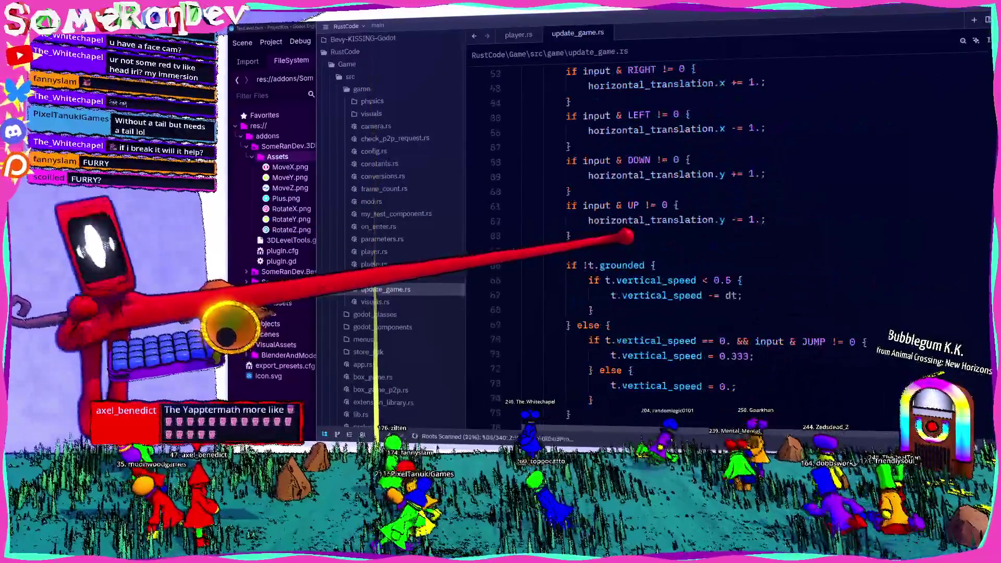
pyautogui.scroll(-6, 629, 239)
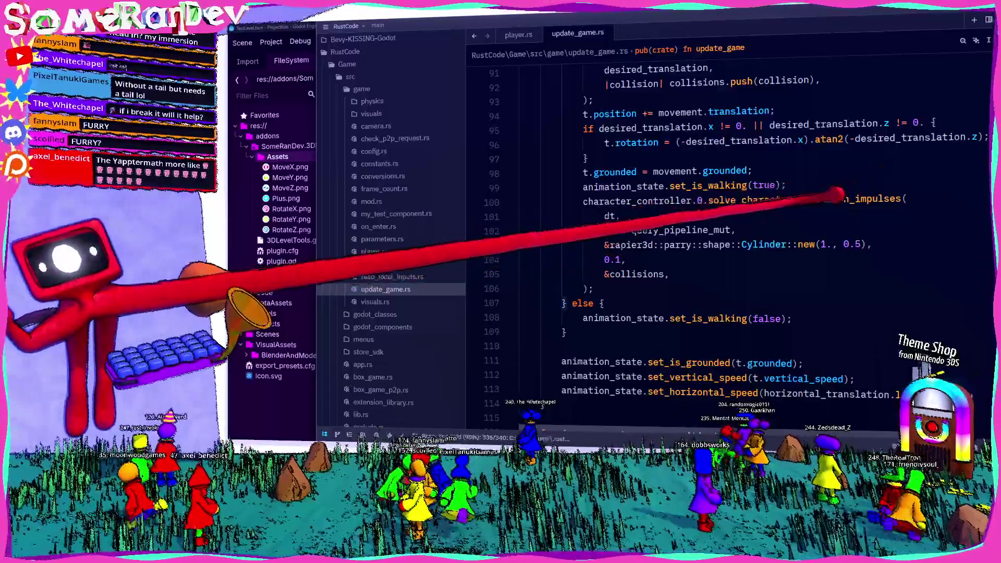
pyautogui.scroll(4, 677, 386)
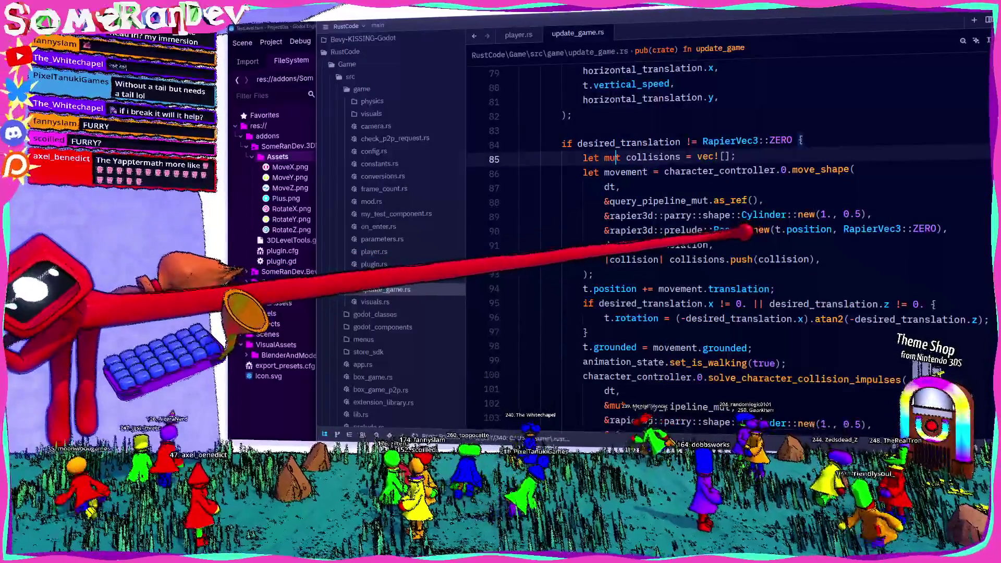
pyautogui.click(689, 245)
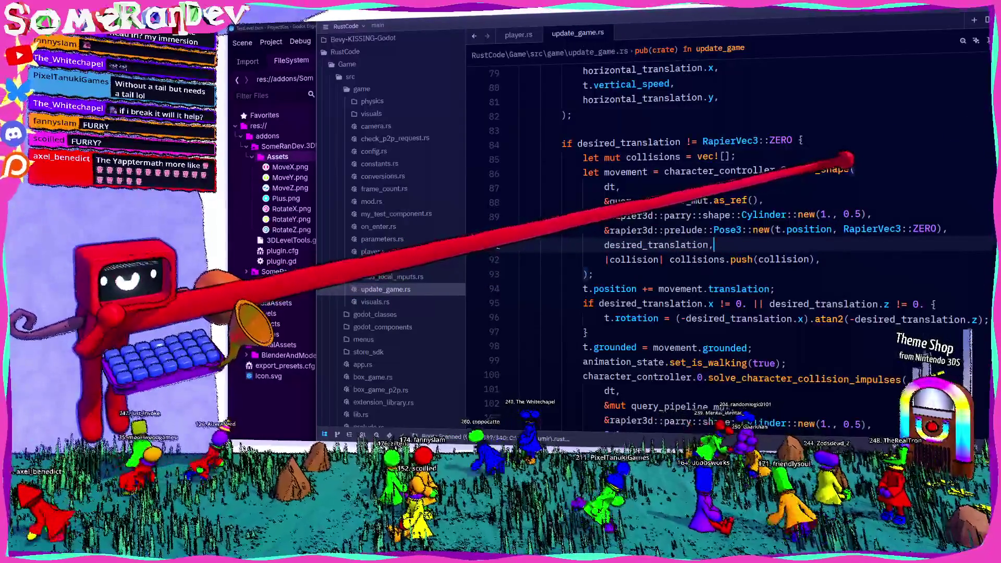
pyautogui.click(688, 229)
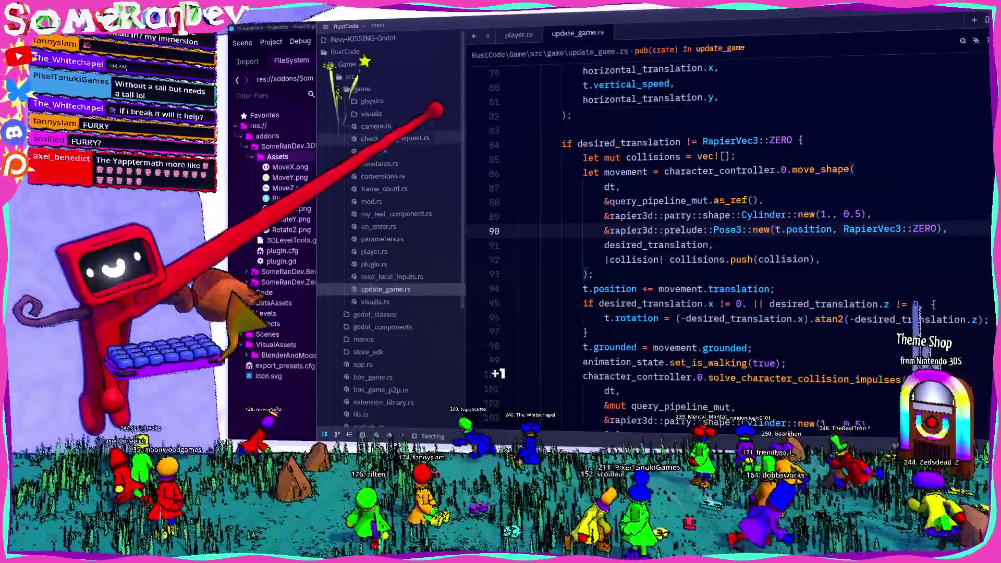
# - Open the Rapier physics homepage full-screen and go to its documentation
pyautogui.hotkey('alt', 'Tab')
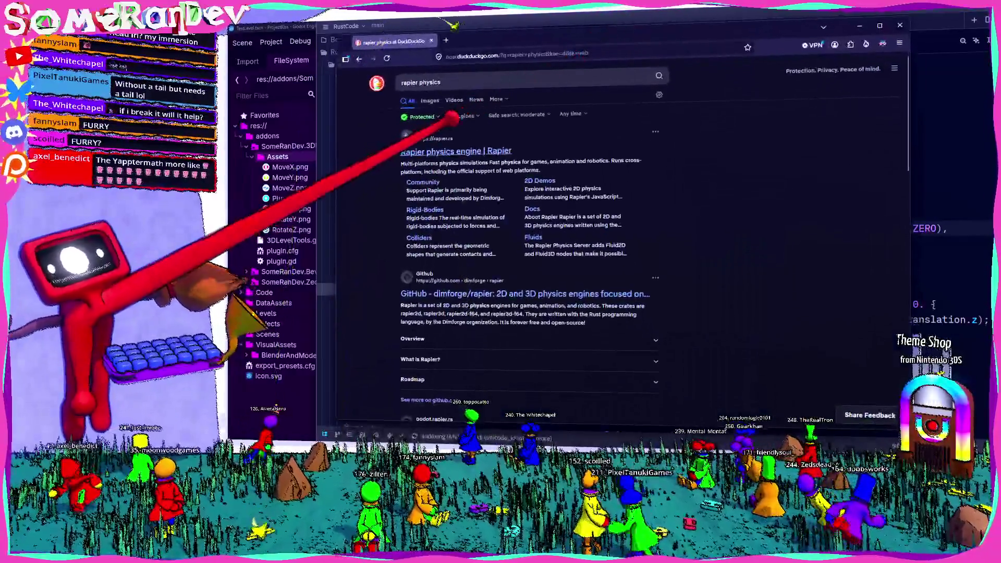
pyautogui.click(465, 151)
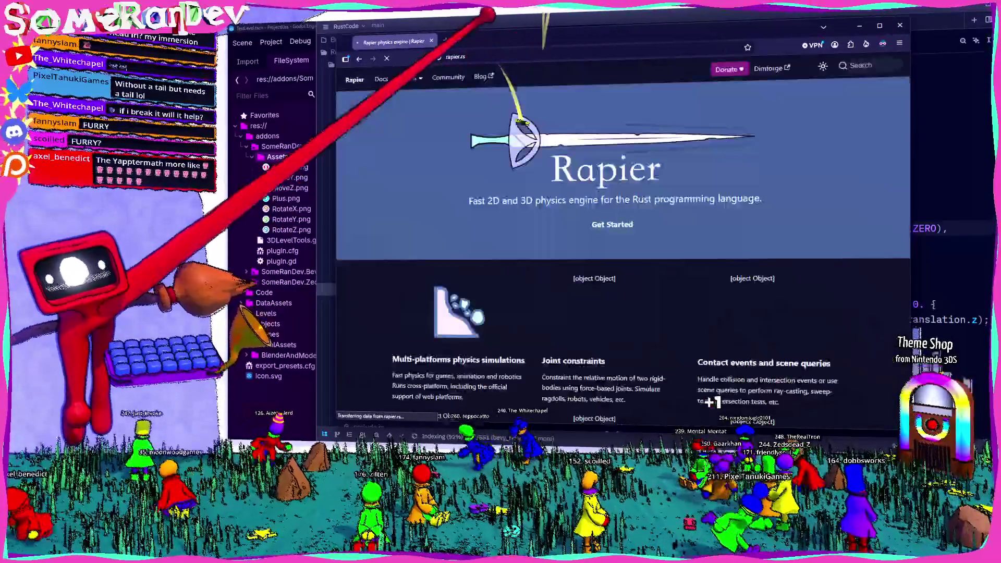
pyautogui.press('super+Up')
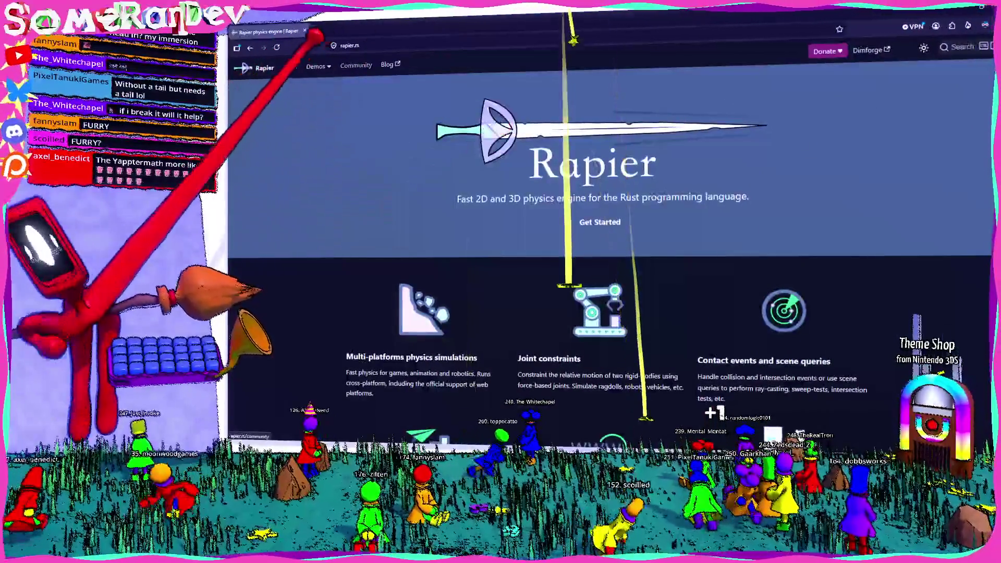
pyautogui.click(291, 66)
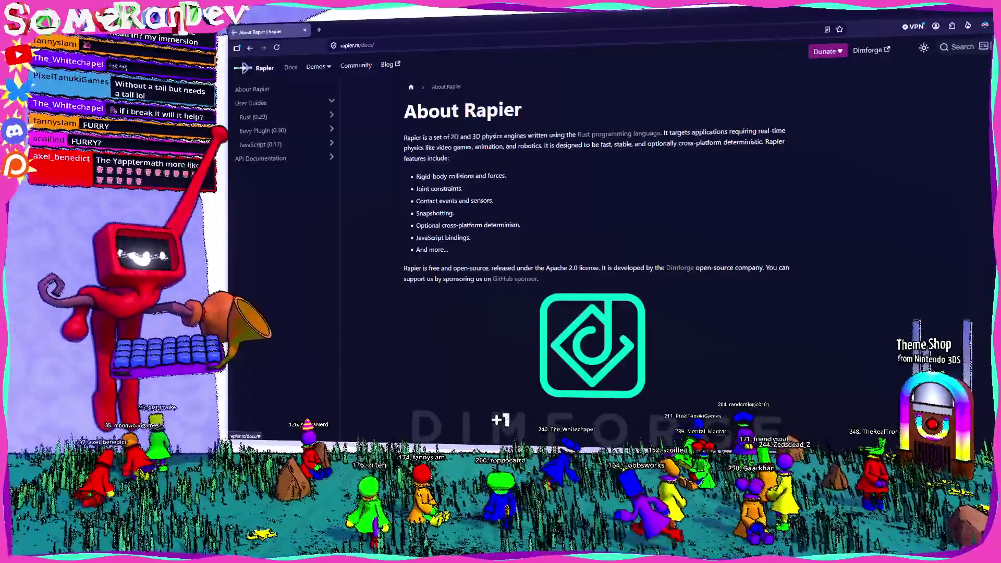
pyautogui.click(263, 130)
pyautogui.click(260, 265)
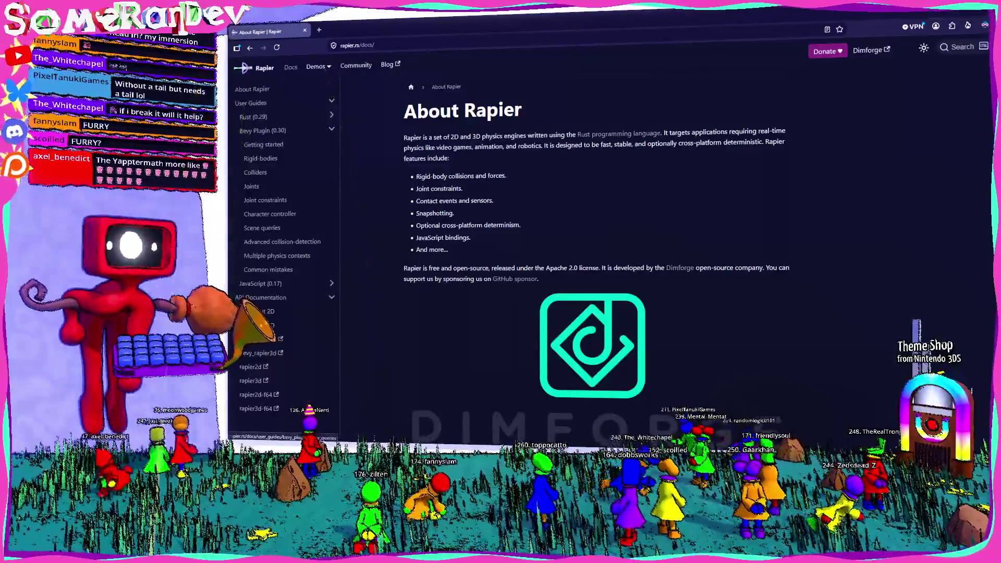
# - Expand the Rust (0.29) guide and open its Character controller page
pyautogui.click(254, 117)
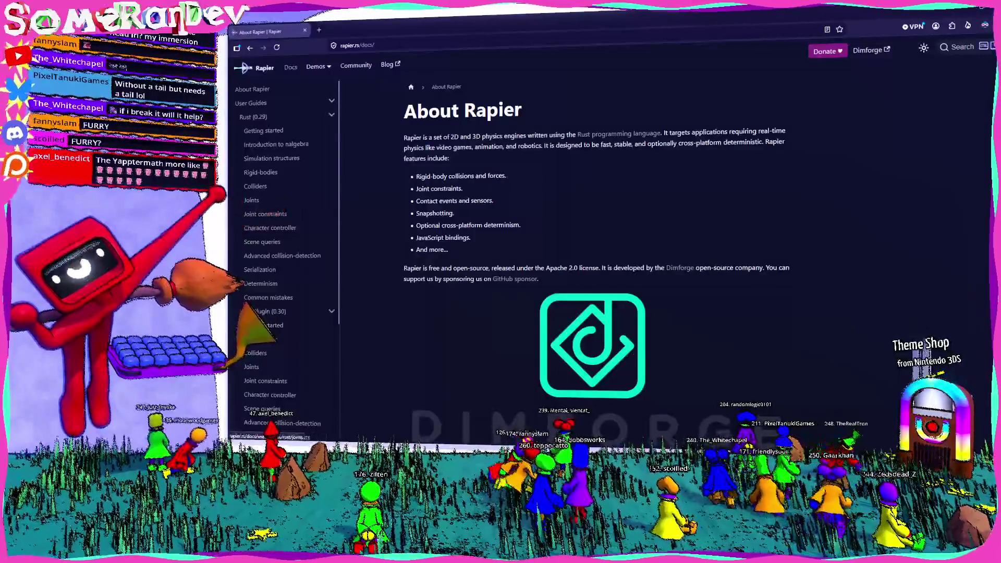
pyautogui.click(252, 200)
pyautogui.scroll(-5, 574, 234)
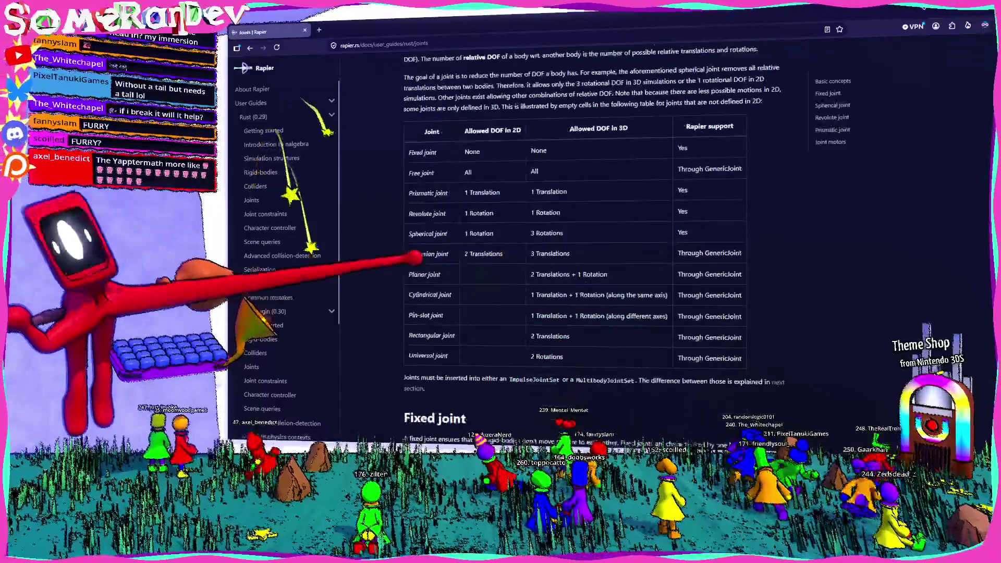
pyautogui.click(265, 214)
pyautogui.scroll(-6, 574, 235)
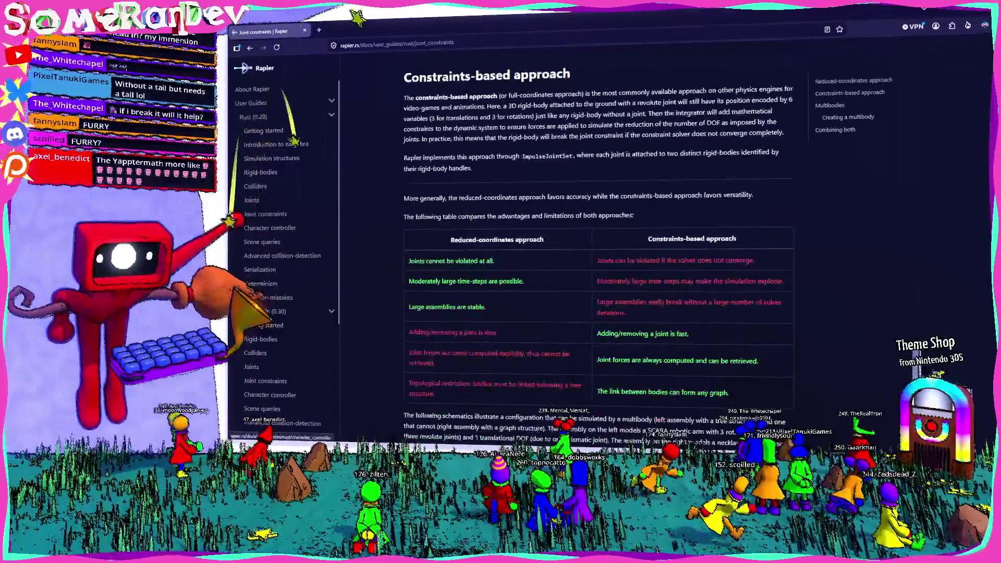
pyautogui.click(269, 228)
pyautogui.scroll(-10, 465, 226)
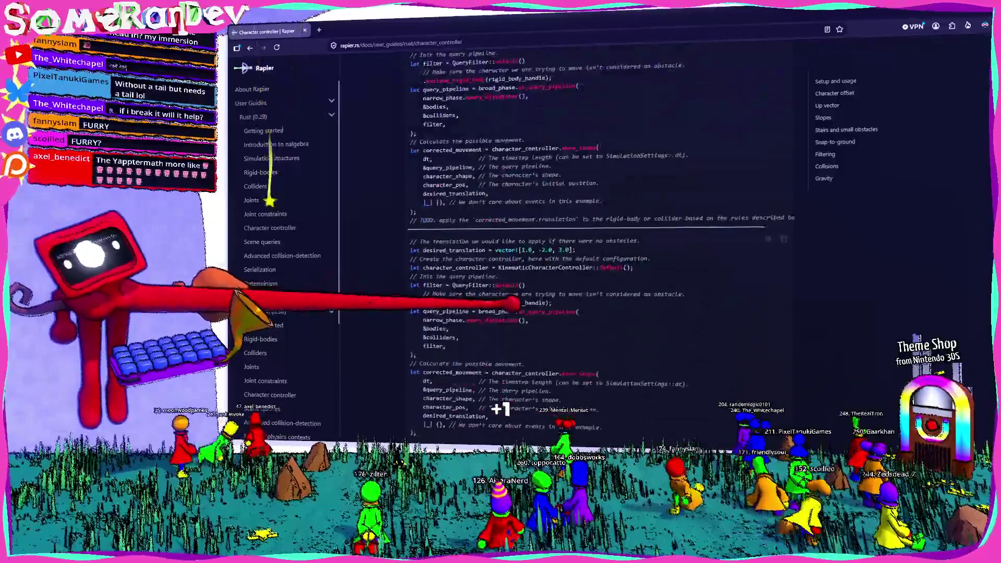
pyautogui.scroll(3, 464, 226)
pyautogui.scroll(3, 464, 225)
pyautogui.moveTo(416, 197); pyautogui.dragTo(454, 197)
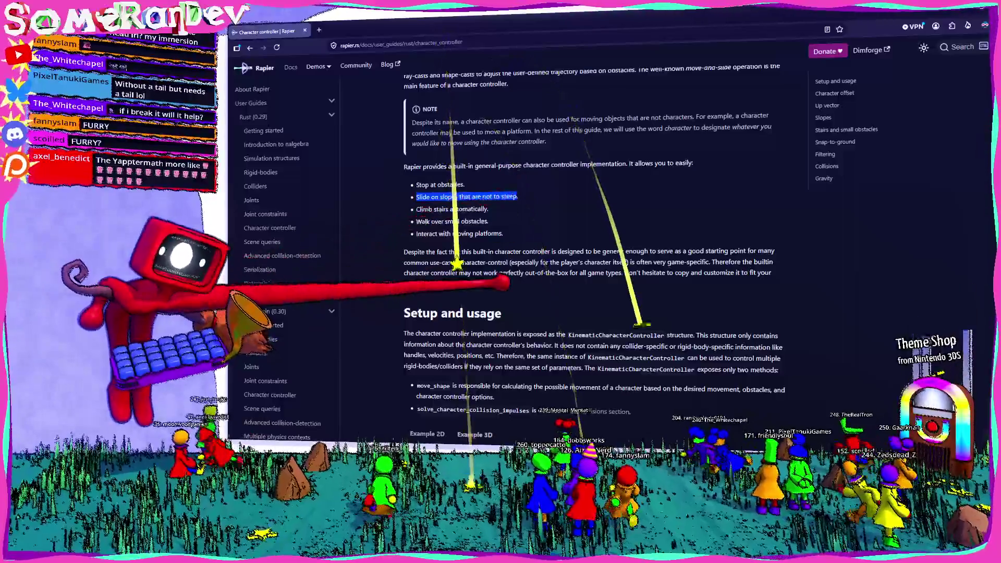
# - Find 'slope' on the page and reach the Slopes section with 45° climb and 30° slide angles
pyautogui.scroll(-5, 501, 282)
pyautogui.hotkey('ctrl', 'f')
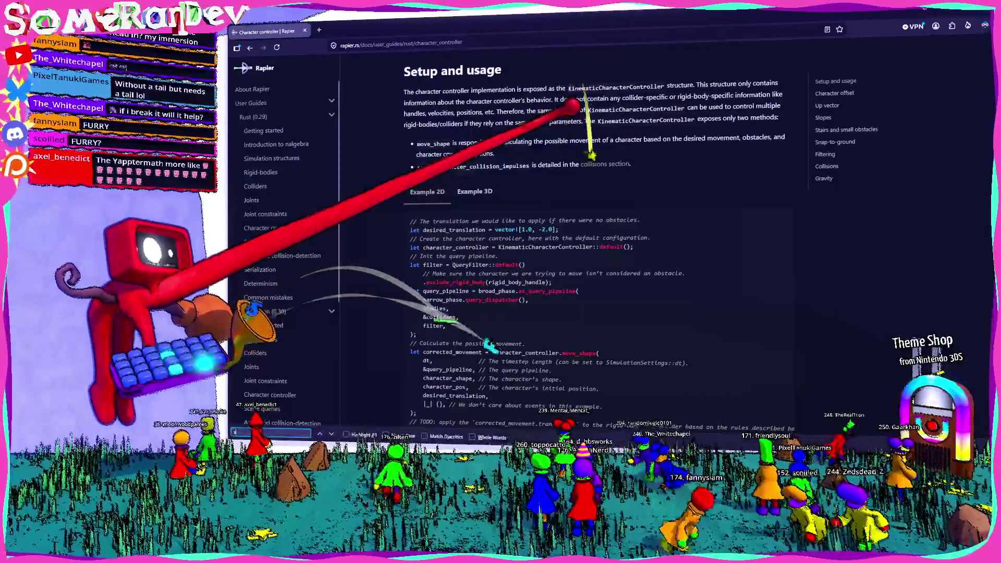
pyautogui.write('slope')
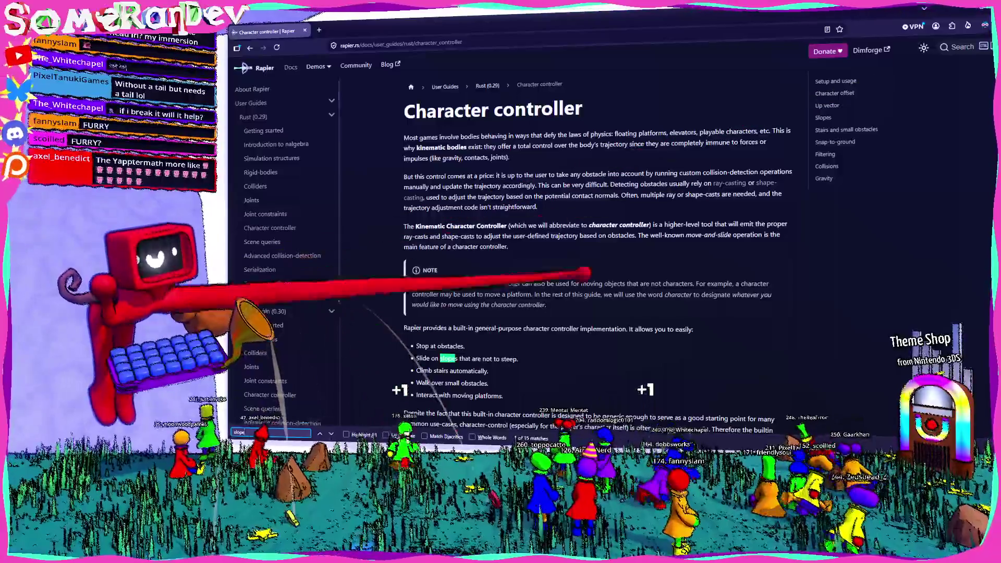
pyautogui.press('Return')
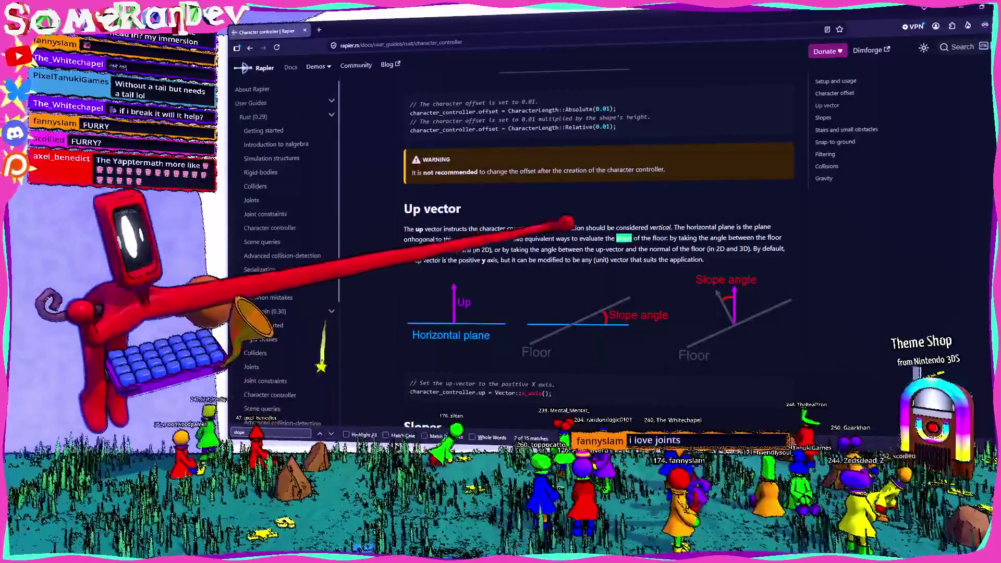
pyautogui.scroll(-3, 443, 395)
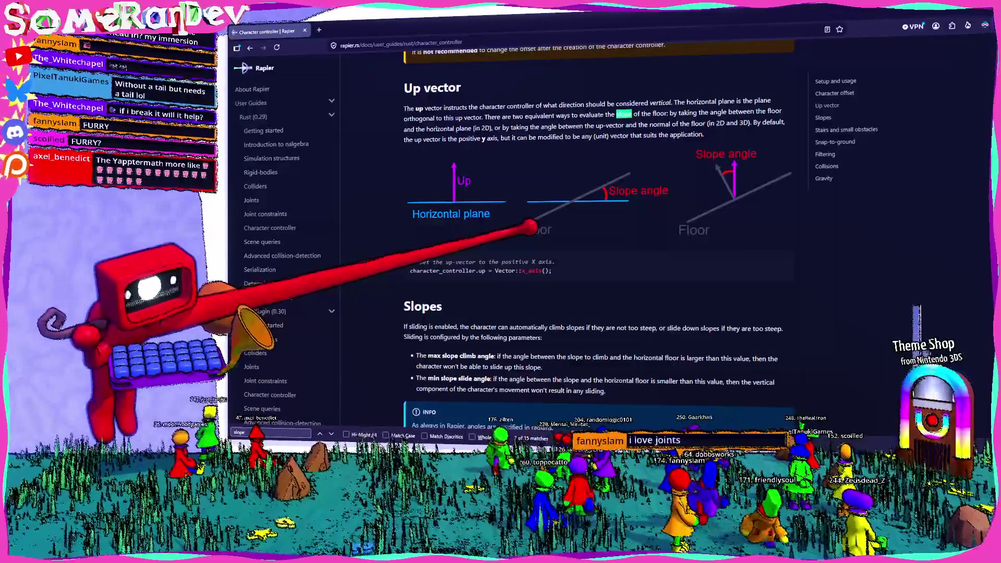
pyautogui.scroll(-3, 558, 235)
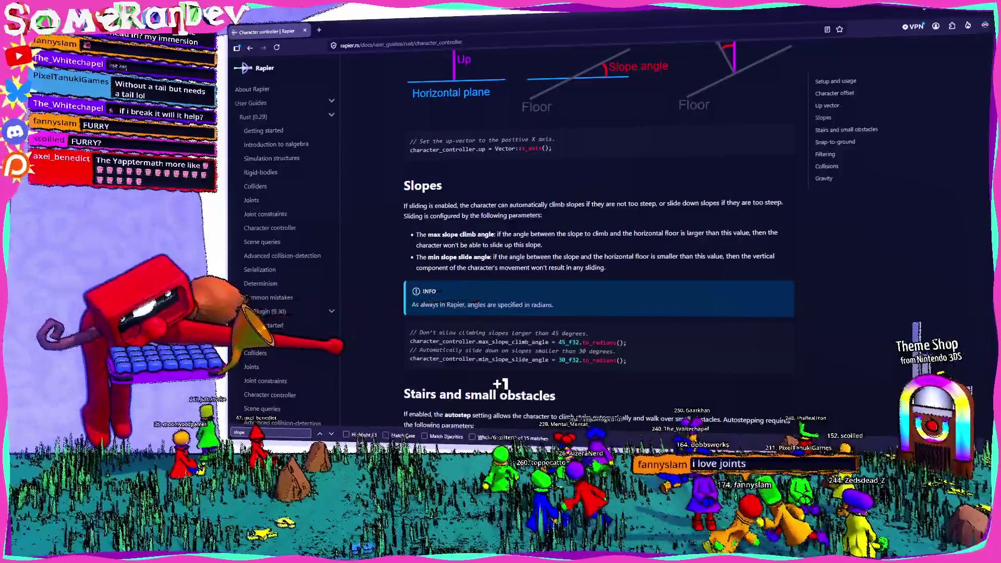
pyautogui.press('Return')
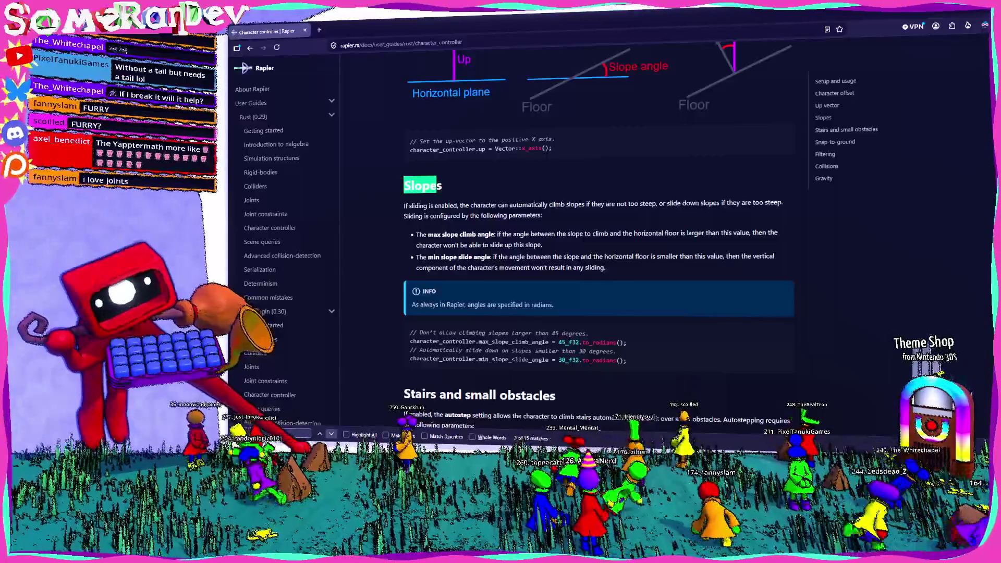
pyautogui.press('Return')
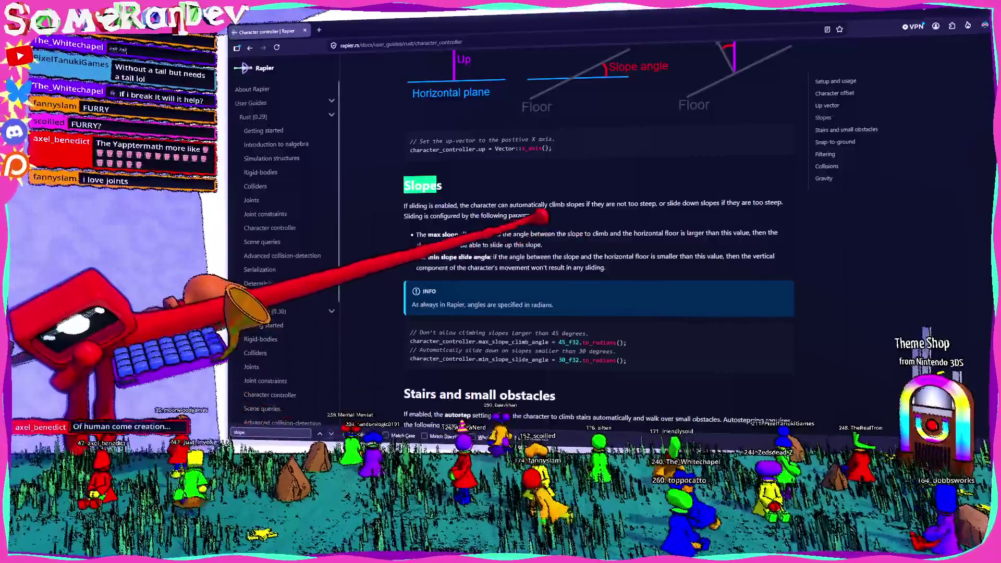
pyautogui.scroll(-3, 530, 222)
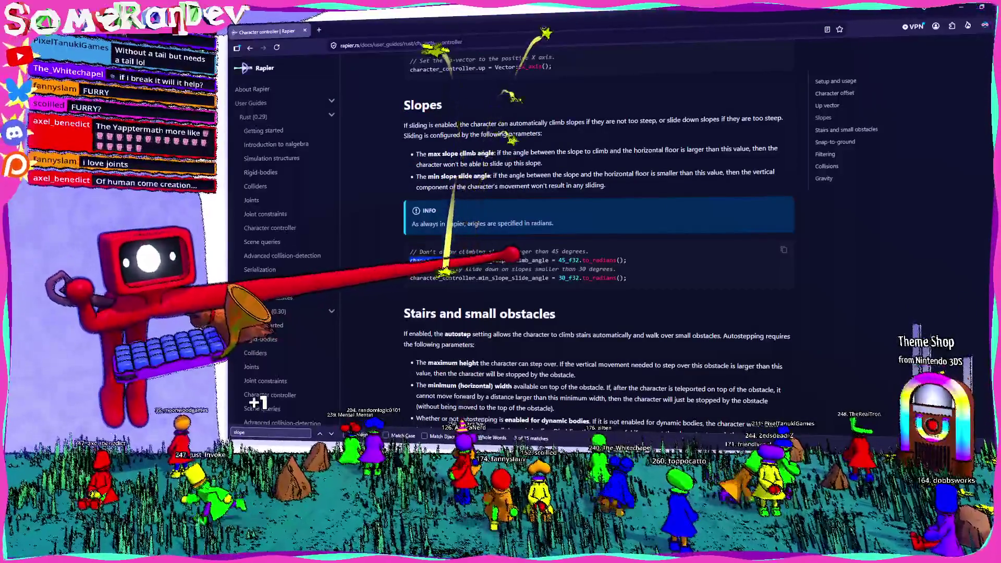
# - Zoom the docs in and select the min_slope_slide_angle = 30° example line, then return to Zed
pyautogui.doubleClick(515, 260)
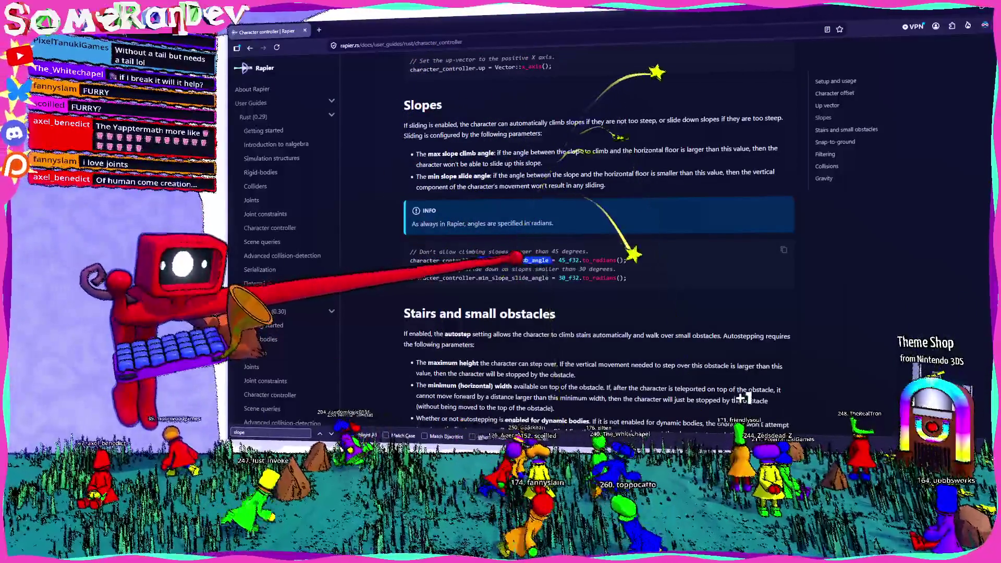
pyautogui.hotkey('ctrl', '+')
pyautogui.hotkey('ctrl', '+')
pyautogui.hotkey('ctrl', '+')
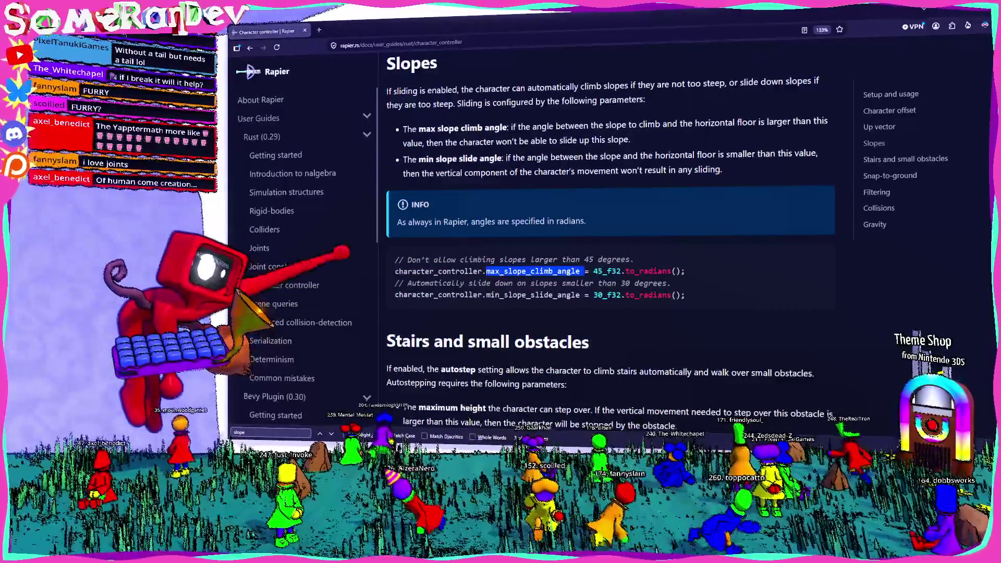
pyautogui.doubleClick(535, 295)
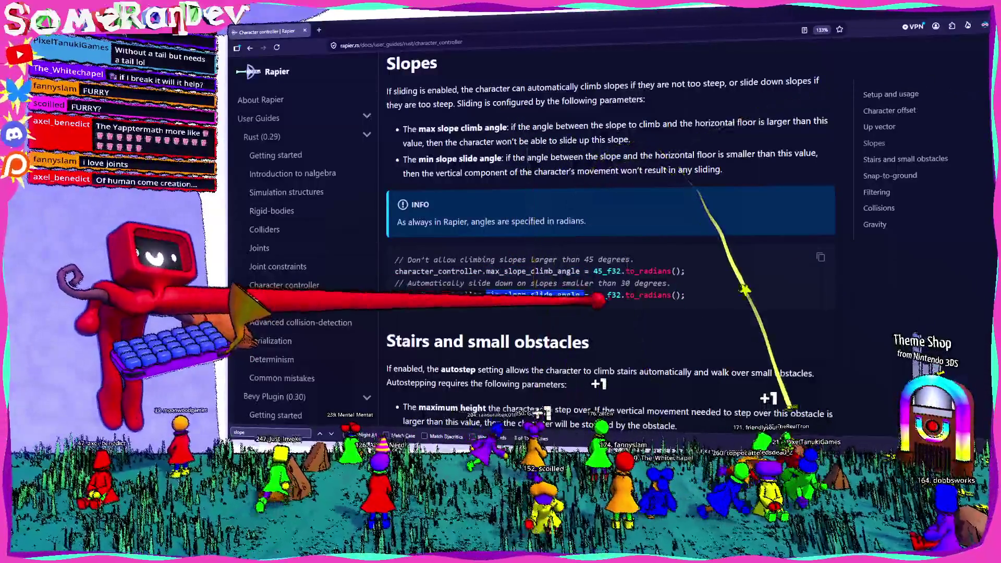
pyautogui.moveTo(685, 295); pyautogui.dragTo(450, 296)
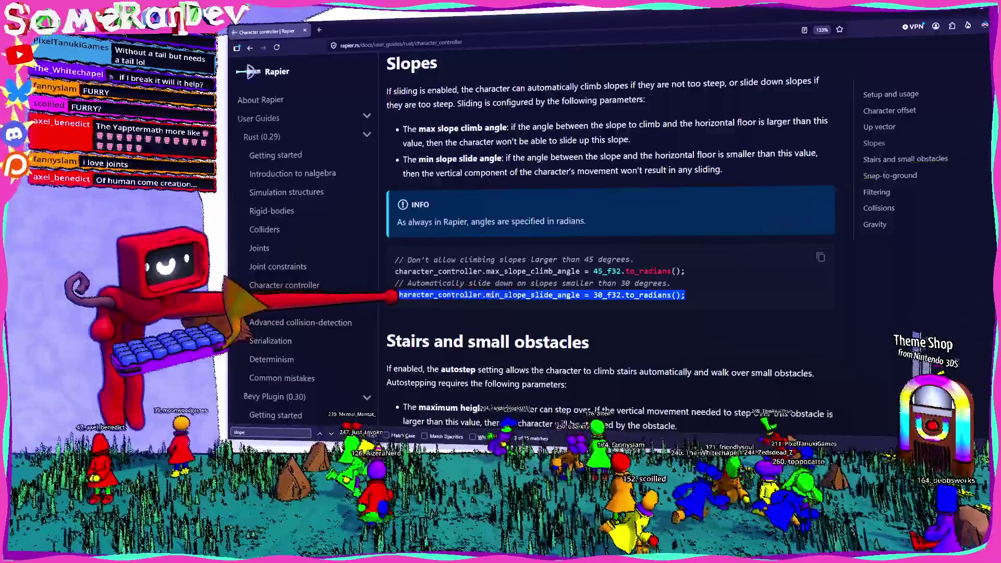
pyautogui.hotkey('alt', 'Tab')
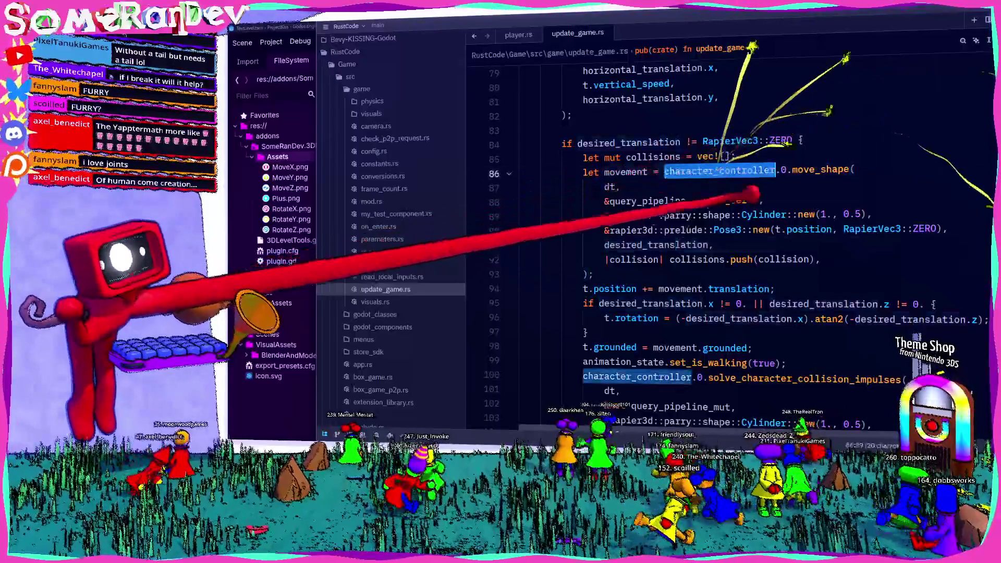
# - Open on_enter.rs and search for CharacterController in the file and across the project
pyautogui.scroll(8, 725, 271)
pyautogui.scroll(7, 725, 272)
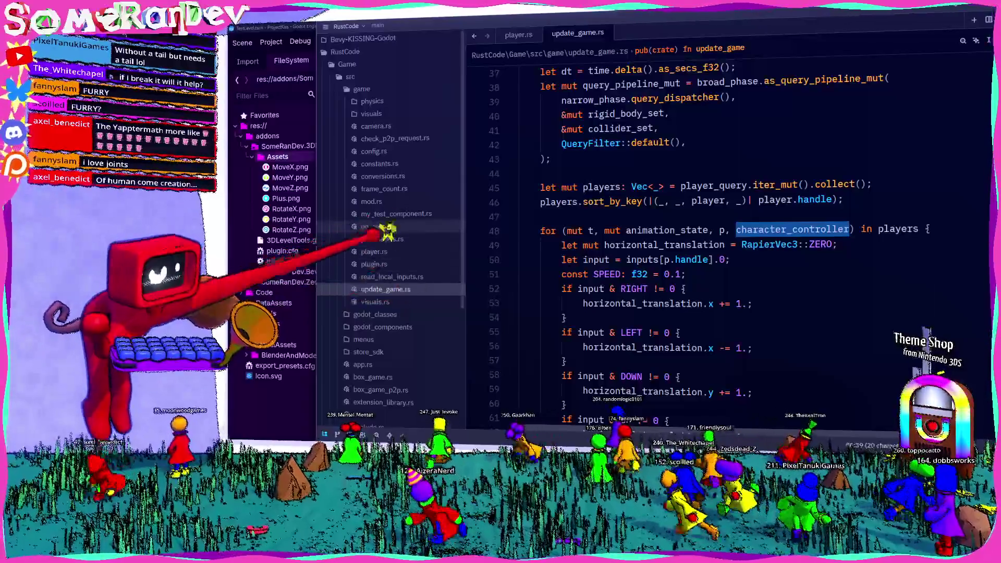
pyautogui.click(376, 226)
pyautogui.scroll(-5, 648, 268)
pyautogui.hotkey('ctrl', 'f')
pyautogui.write('char')
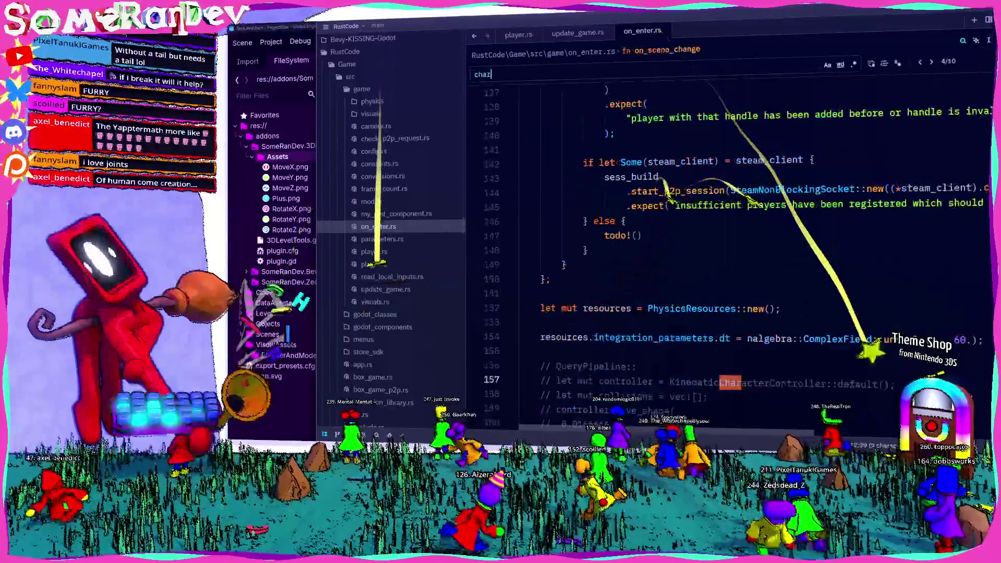
pyautogui.write('acter_controller')
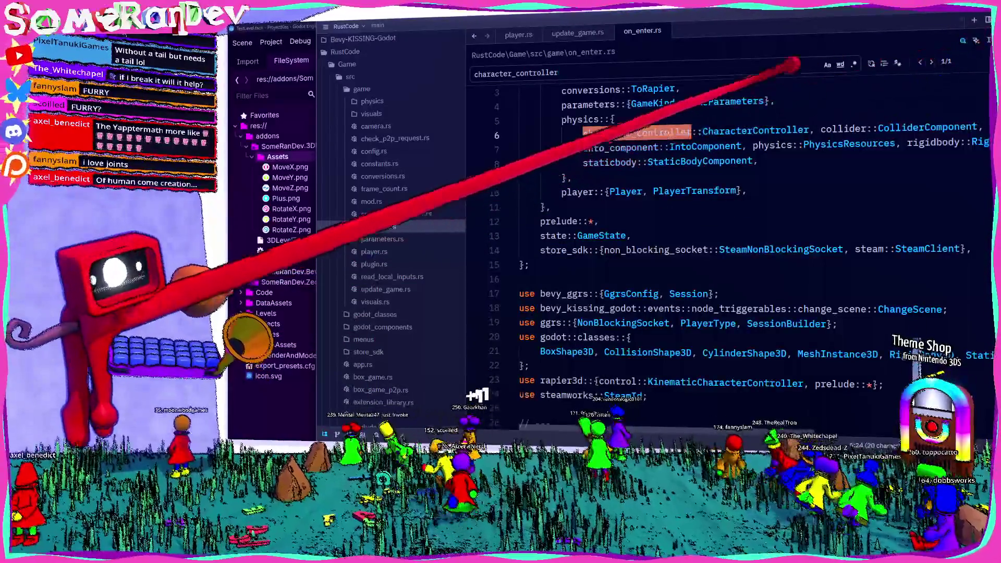
pyautogui.keyDown('ctrl'); pyautogui.click(763, 129); pyautogui.keyUp('ctrl')
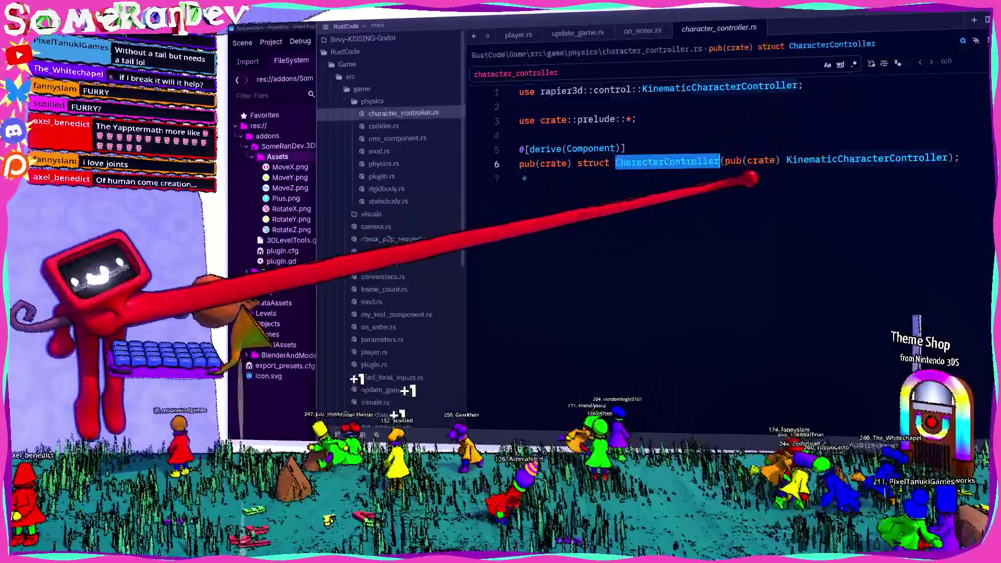
pyautogui.hotkey('ctrl', 'shift', 'f')
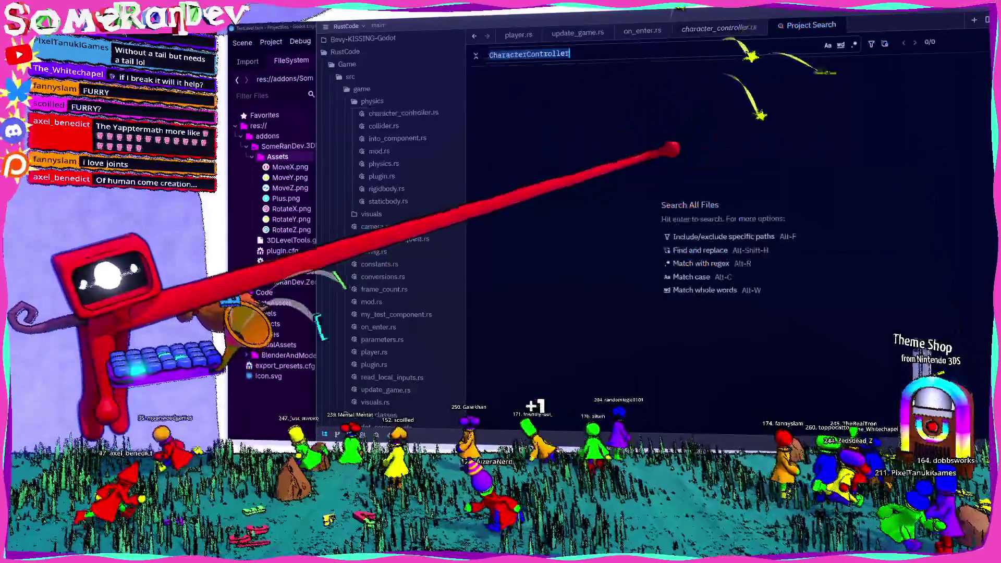
pyautogui.press('Return')
pyautogui.scroll(-4, 650, 243)
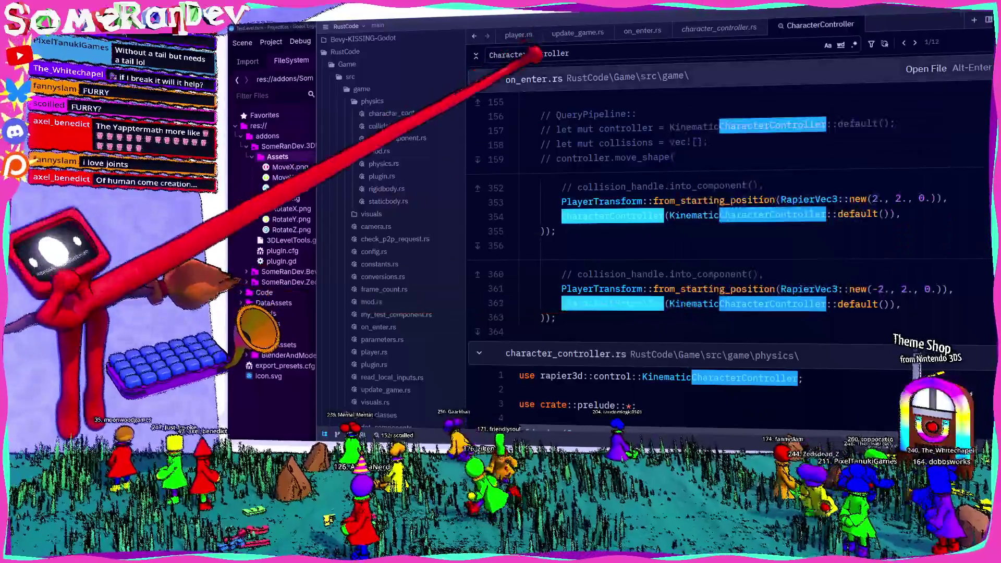
pyautogui.click(642, 30)
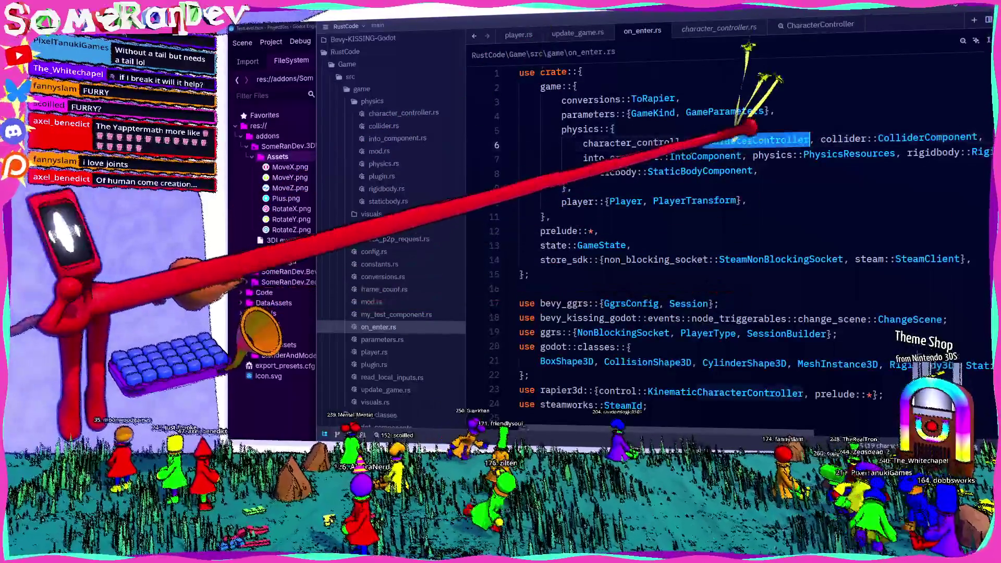
# - Find CharacterController as a whole word and open a new line after player1's spawn
pyautogui.hotkey('ctrl', 'f')
pyautogui.press('Return')
pyautogui.press('Return')
pyautogui.hotkey('alt', 'w')
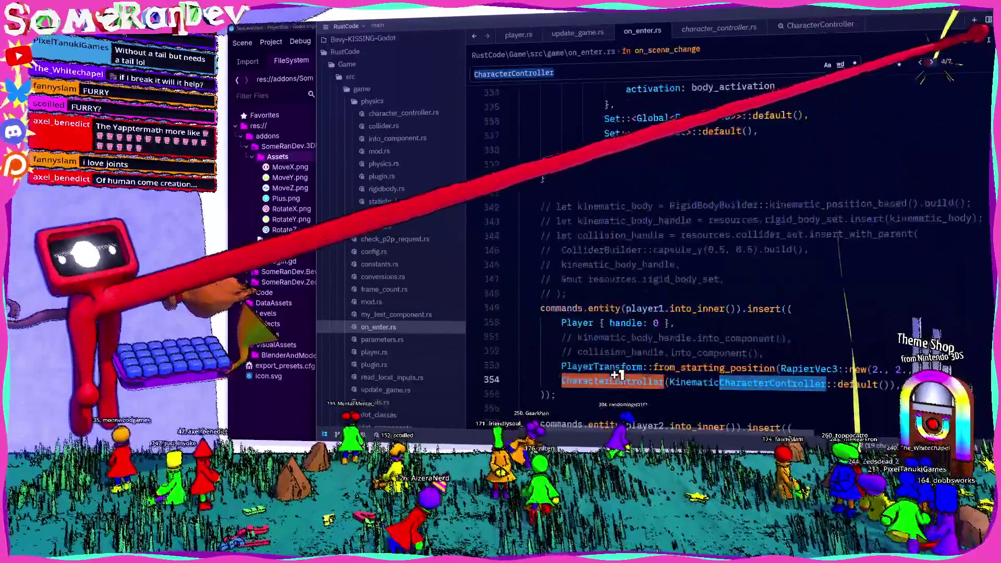
pyautogui.scroll(-4, 730, 261)
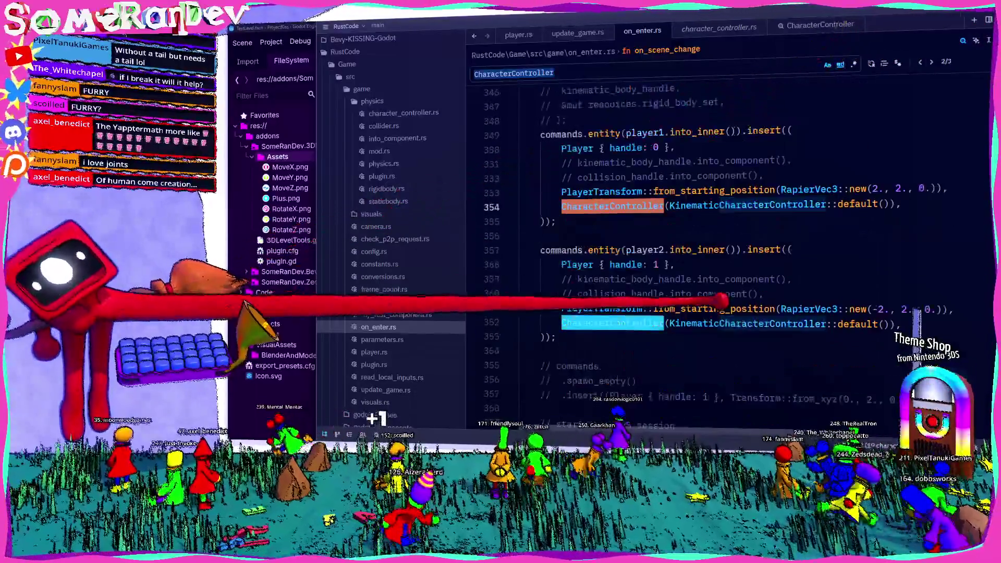
pyautogui.click(579, 220)
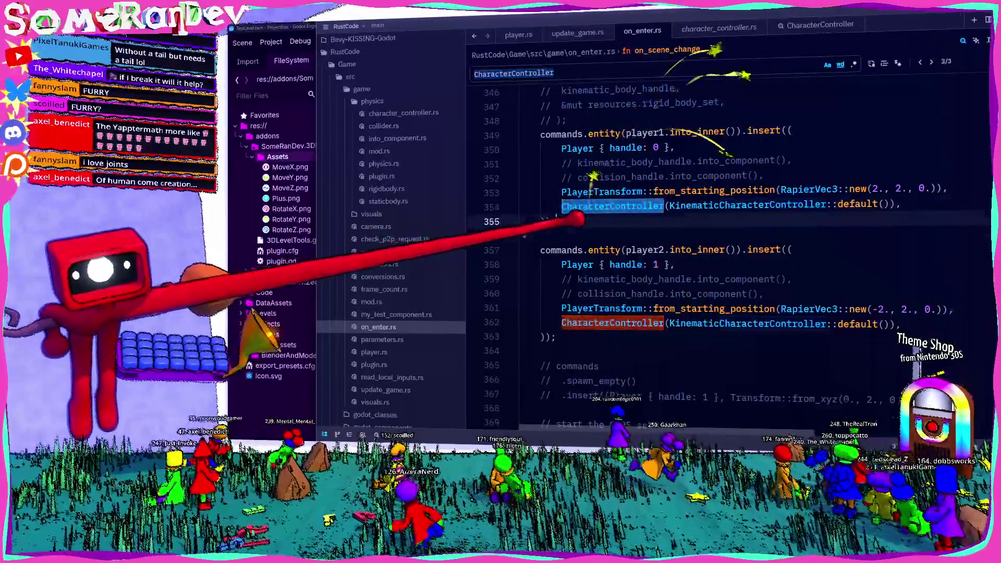
pyautogui.press('Return')
pyautogui.press('BackSpace')
pyautogui.hotkey('ctrl', 'v')
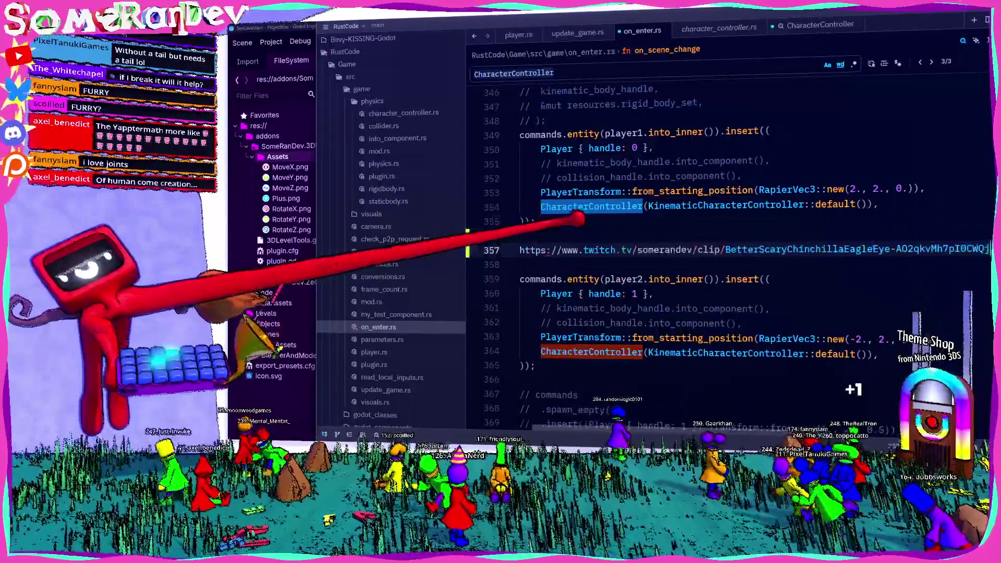
pyautogui.hotkey('ctrl', 'z')
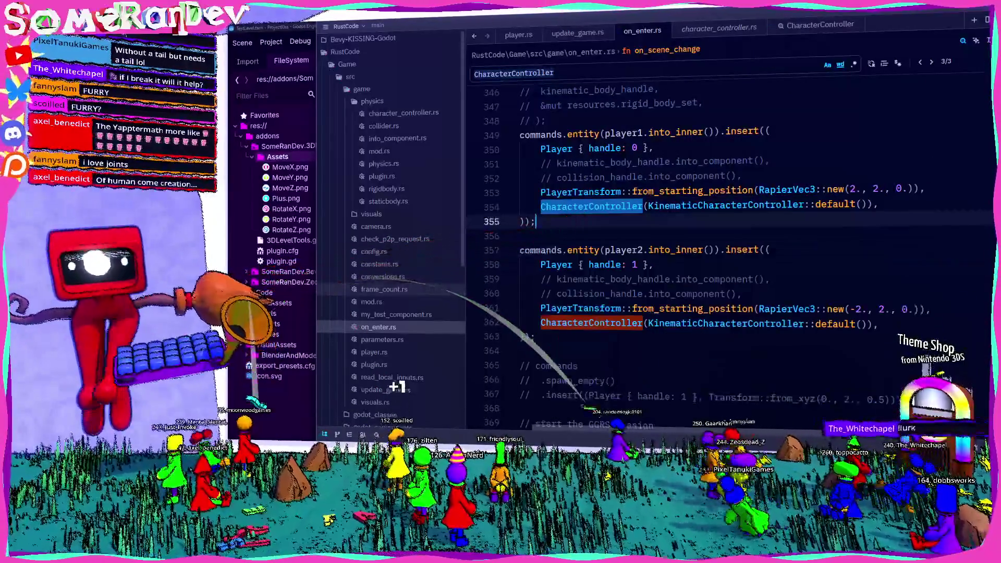
pyautogui.press('Return')
pyautogui.press('Return')
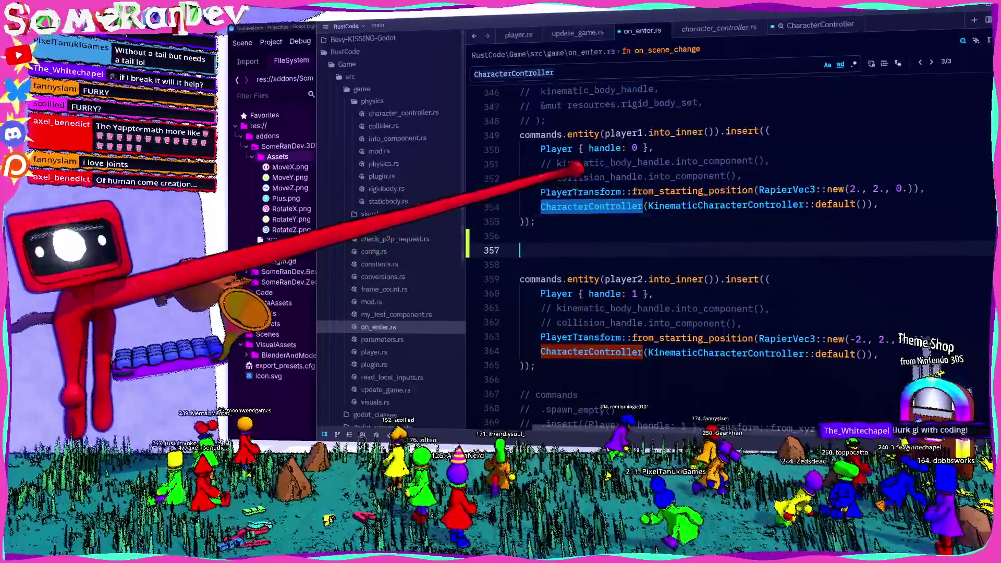
# - Recheck the CharacterController definition and the Rapier Slopes docs, then paste the min_slope_slide_angle line in on_enter.rs
pyautogui.press('F12')
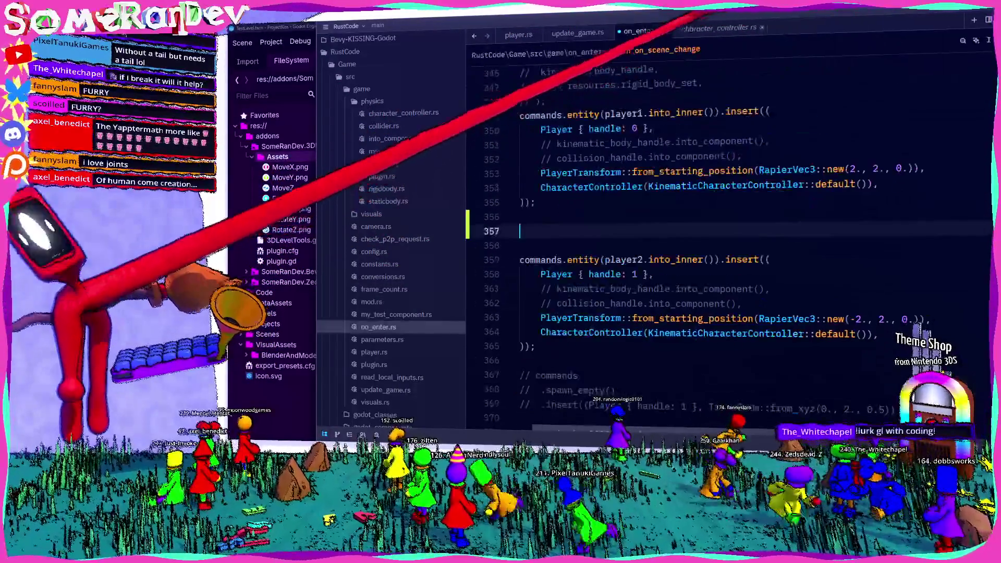
pyautogui.press('F12')
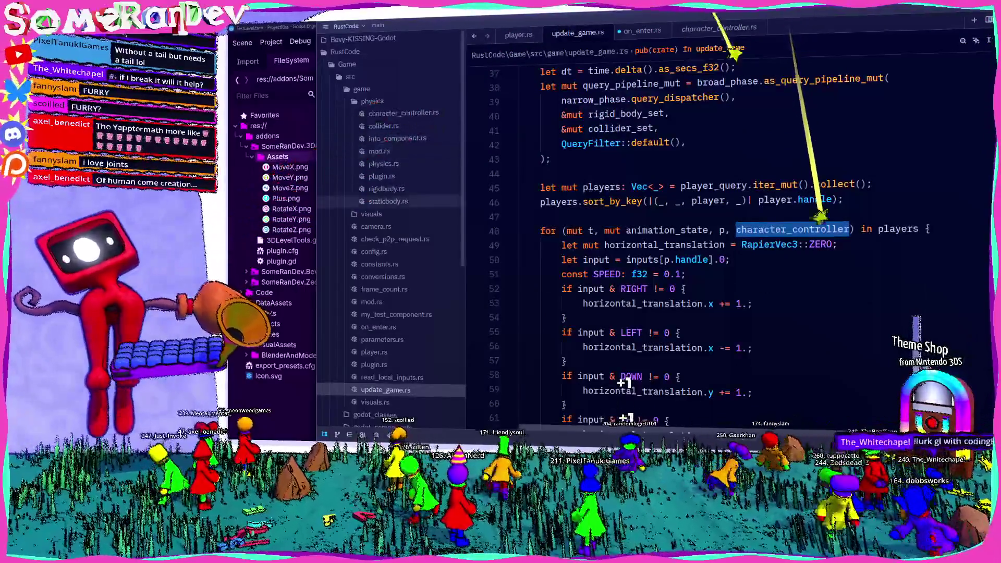
pyautogui.hotkey('alt', 'Tab')
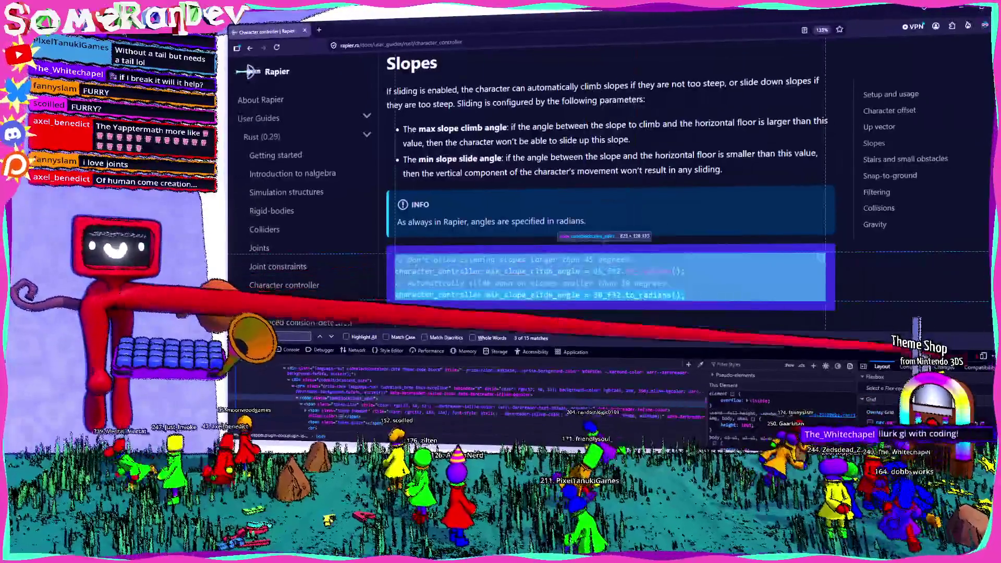
pyautogui.press('F12')
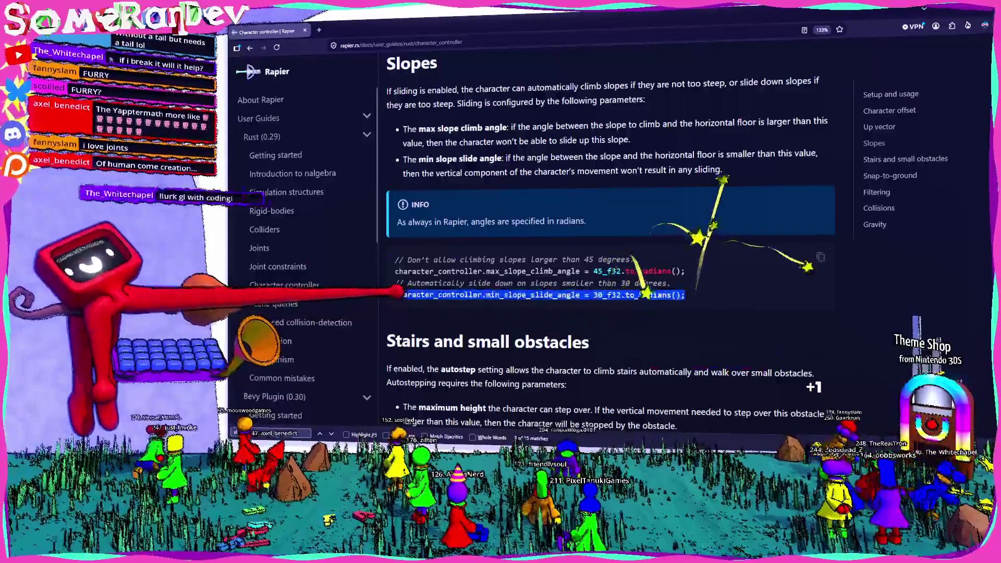
pyautogui.hotkey('alt', 'Tab')
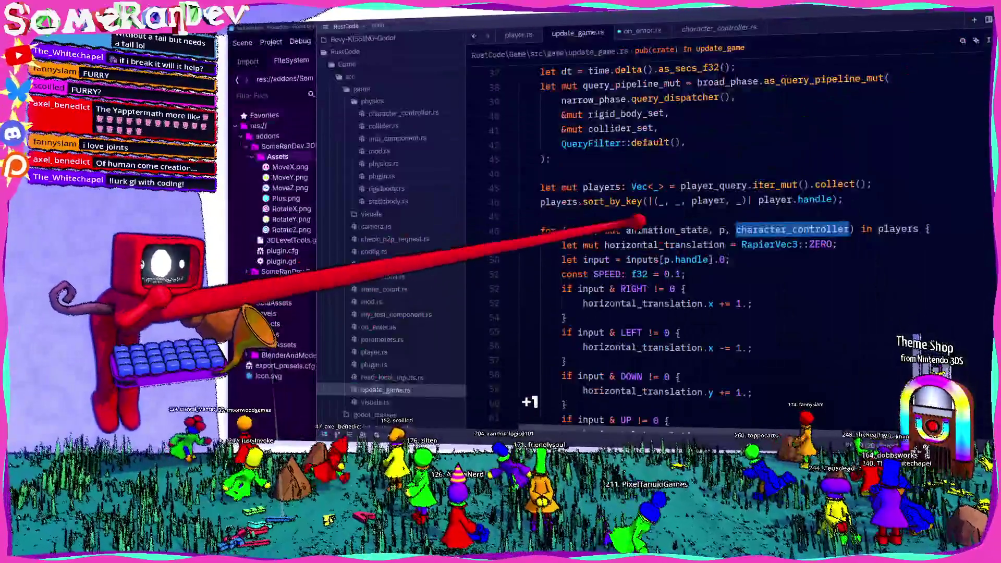
pyautogui.hotkey('ctrl', 'Tab')
pyautogui.write('character_controller.min_slope_slide_angle = 30_f32.to_radians();')
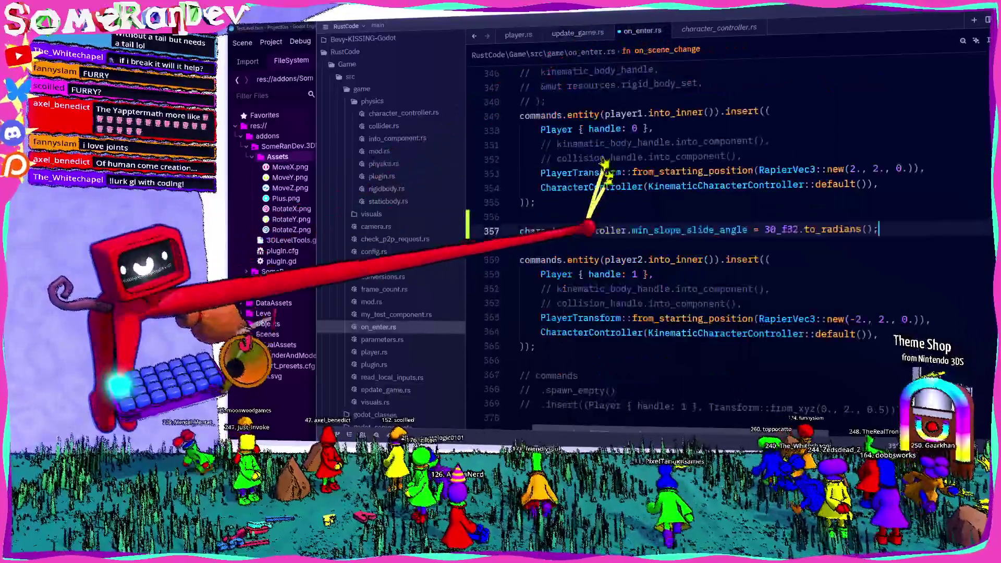
# - Move the slide-angle line above player1's spawn and delete player1's default controller argument
pyautogui.click(516, 230)
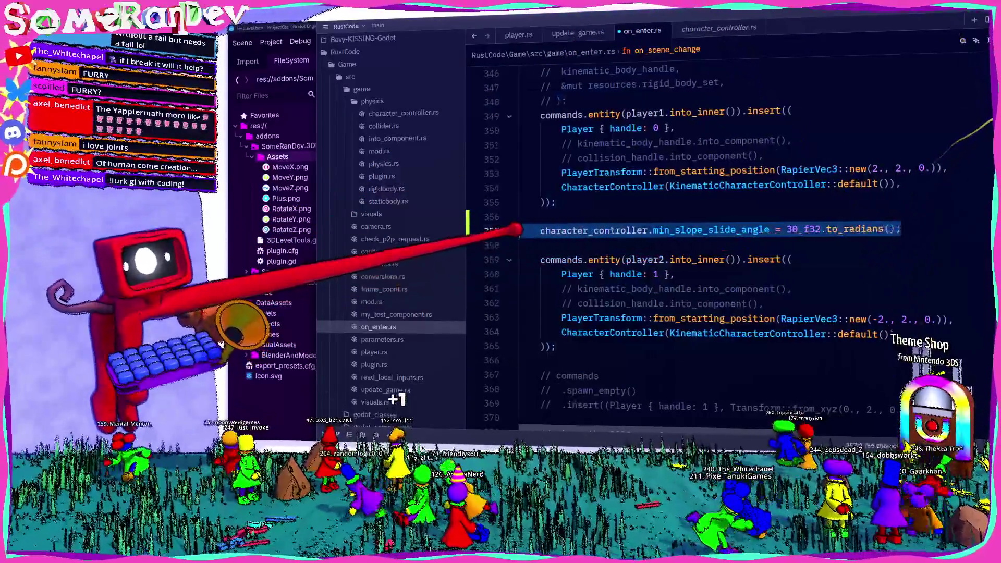
pyautogui.hotkey('ctrl', 'x')
pyautogui.click(540, 114)
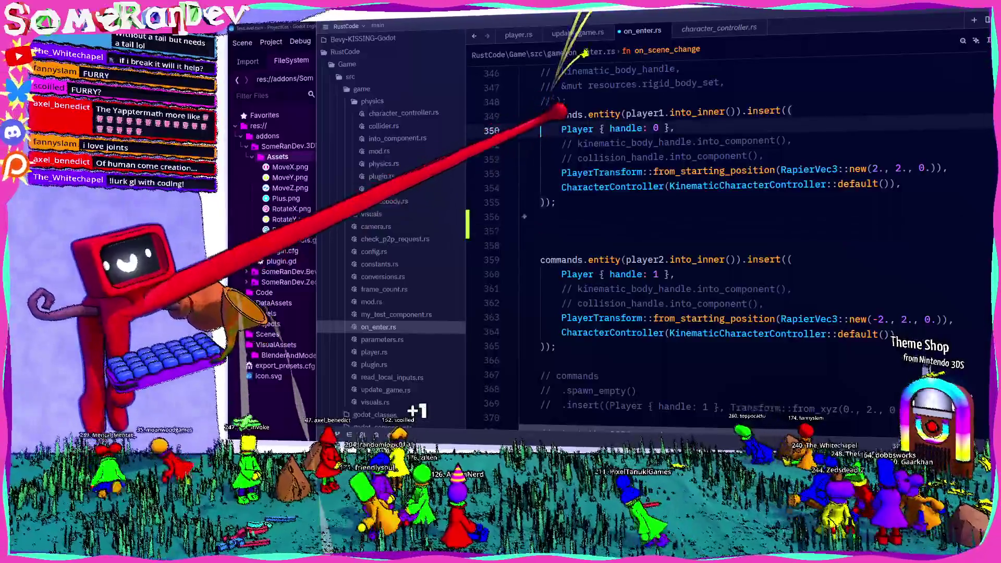
pyautogui.press('Return')
pyautogui.press('Return')
pyautogui.press('Return')
pyautogui.press('Return')
pyautogui.press('Up')
pyautogui.hotkey('ctrl', 'v')
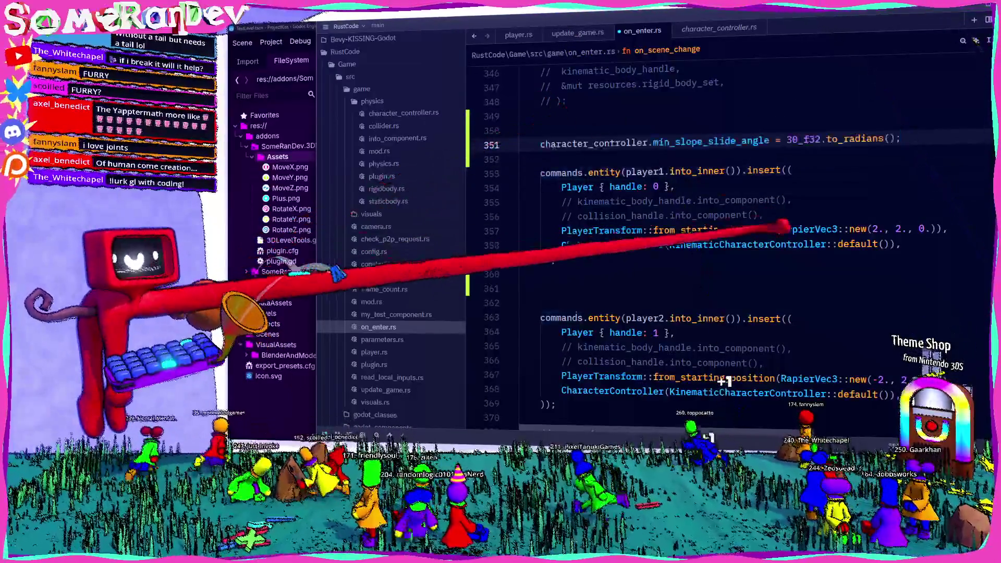
pyautogui.moveTo(893, 245); pyautogui.dragTo(670, 245)
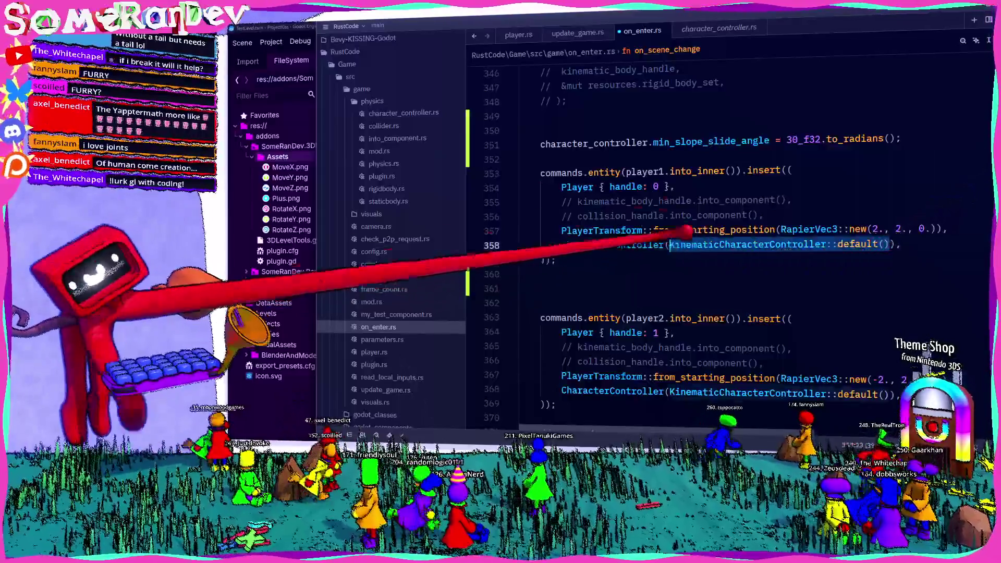
pyautogui.press('BackSpace')
# - Declare let mut controller = KinematicCharacterController::default(), use controller for the slide angle, pass it to player1, and save
pyautogui.click(561, 125)
pyautogui.write('let mut co')
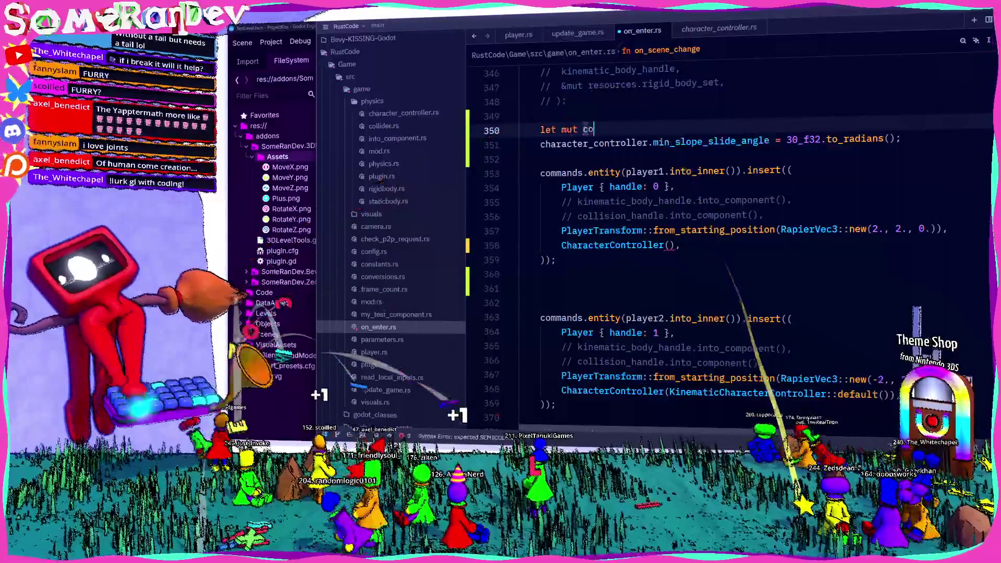
pyautogui.write('ntroller =')
pyautogui.hotkey('ctrl', 'v')
pyautogui.write(';')
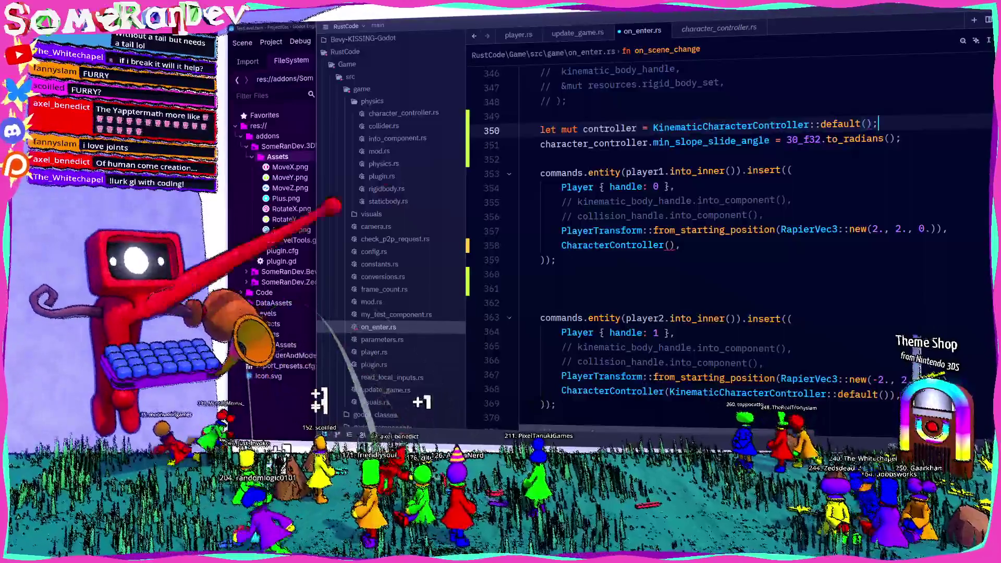
pyautogui.doubleClick(579, 142)
pyautogui.write('controller')
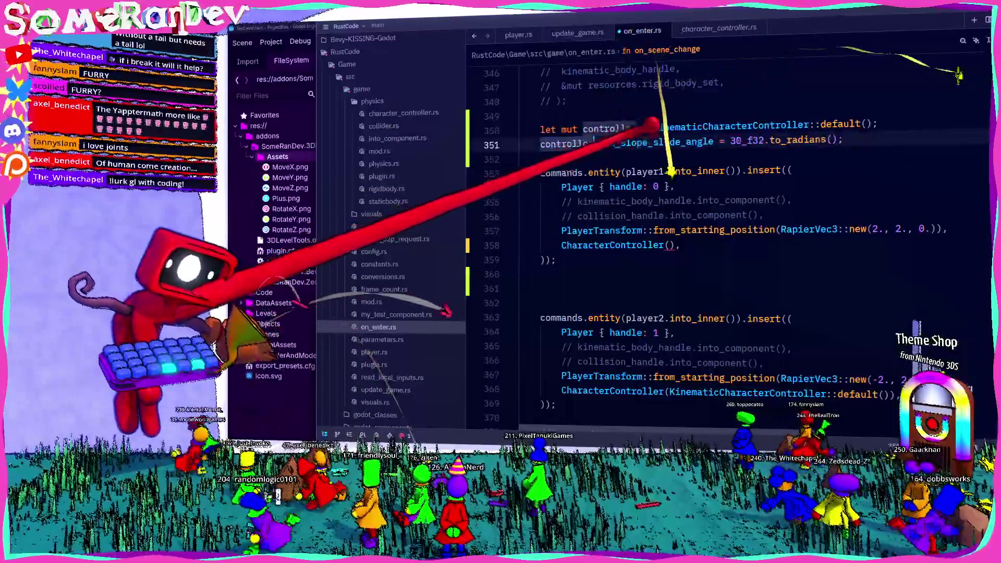
pyautogui.click(673, 245)
pyautogui.write('controller')
pyautogui.hotkey('ctrl', 's')
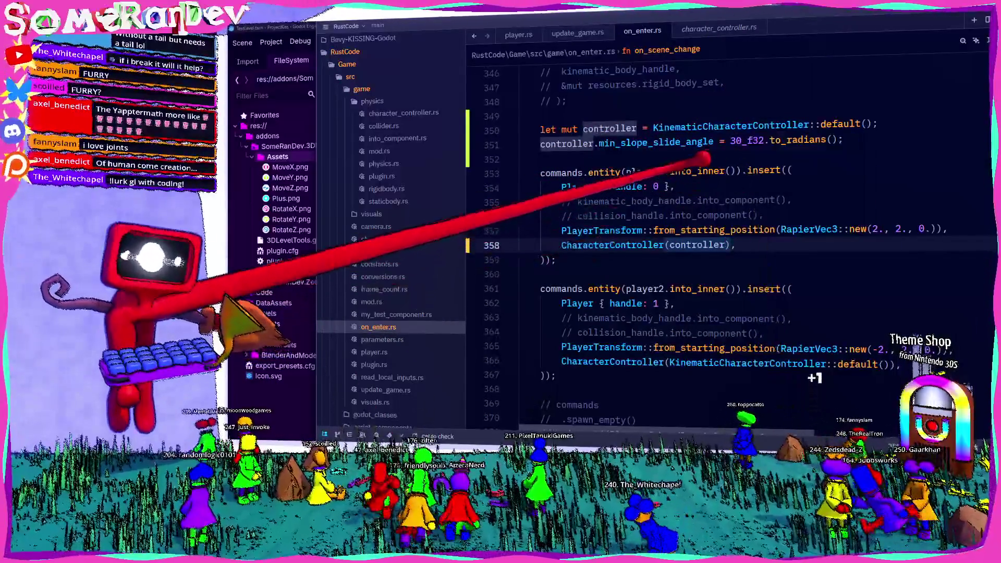
# - Open the KinematicCharacterController source to view its min_slope_slide_angle field
pyautogui.moveTo(668, 141)
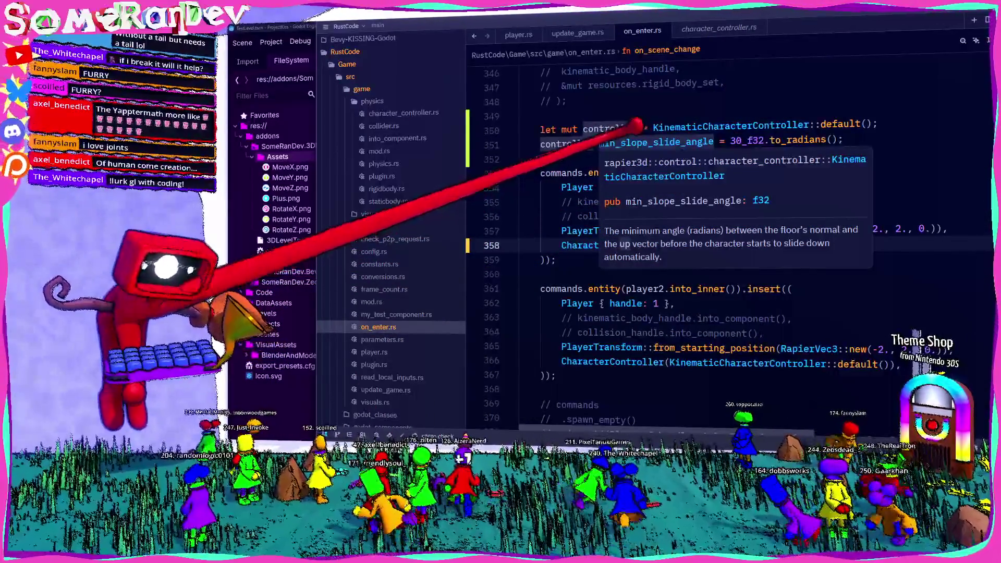
pyautogui.click(636, 159)
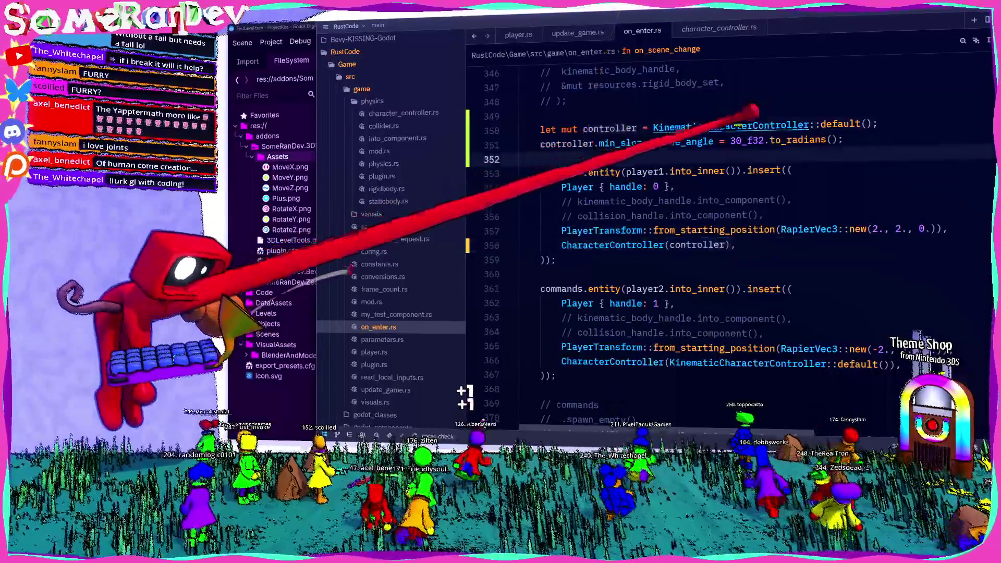
pyautogui.keyDown('ctrl'); pyautogui.click(751, 122); pyautogui.keyUp('ctrl')
pyautogui.scroll(-15, 625, 316)
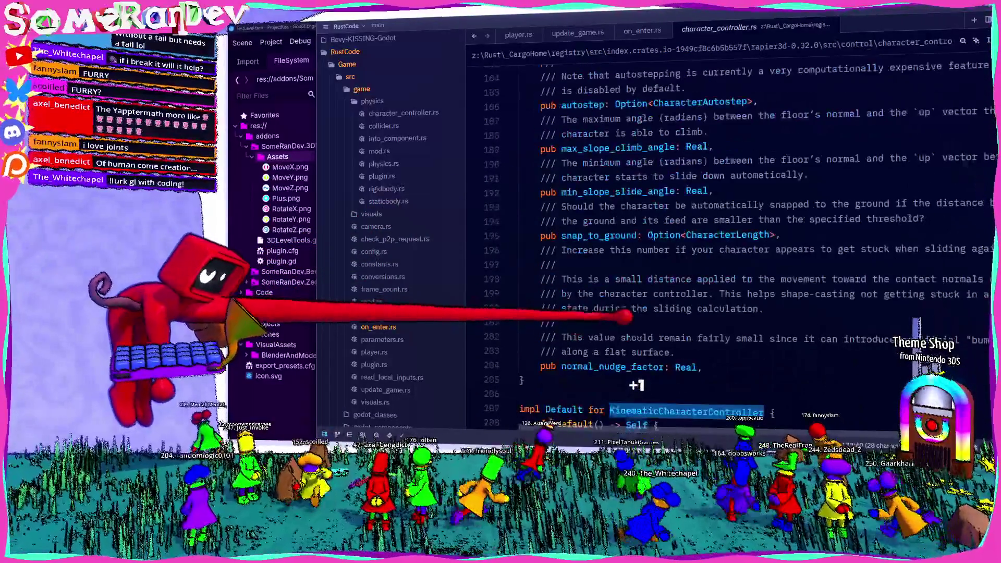
# - Check KinematicCharacterController's Default impl, where both slope angles are pi/4, then return to Godot
pyautogui.scroll(-6, 626, 261)
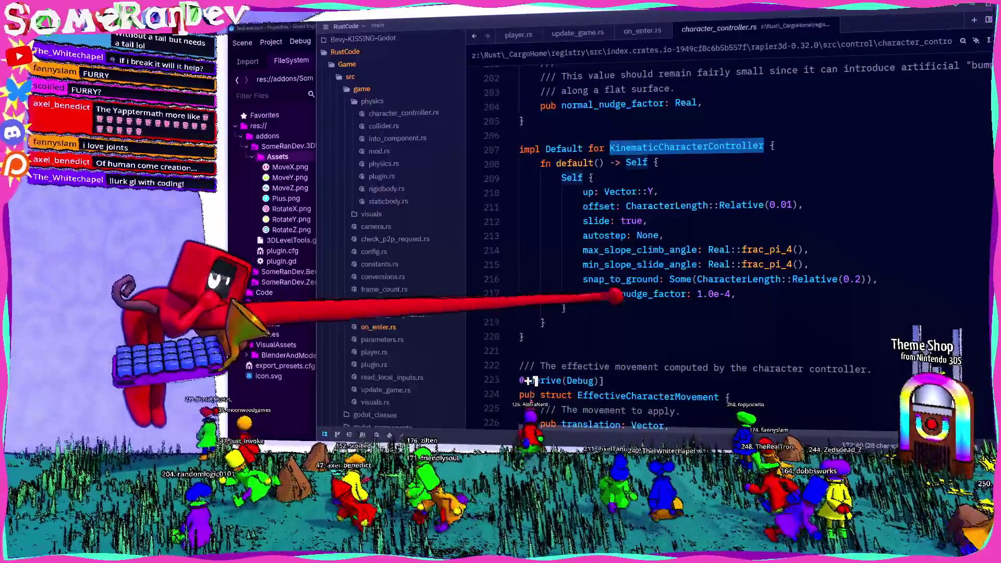
pyautogui.moveTo(668, 249)
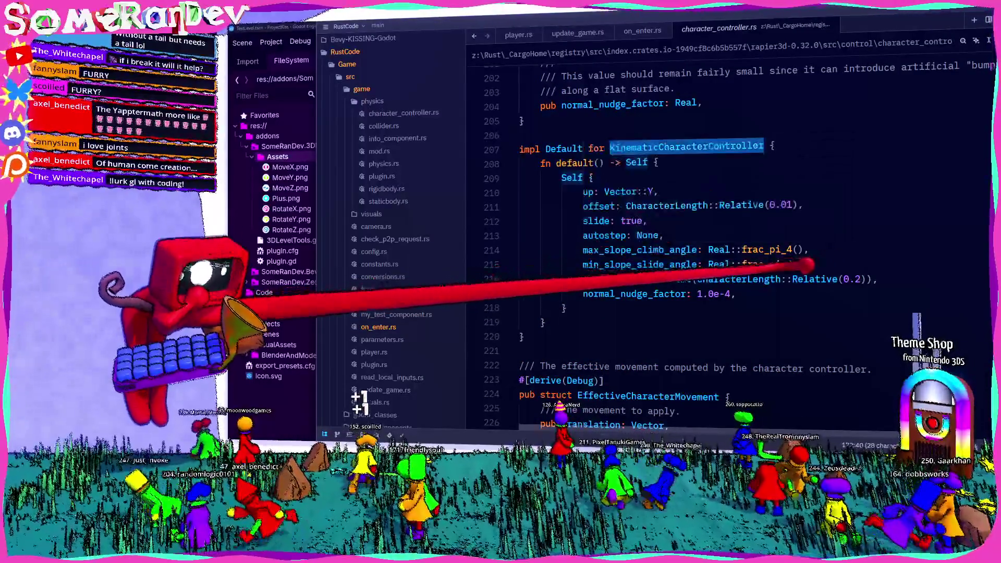
pyautogui.moveTo(803, 267)
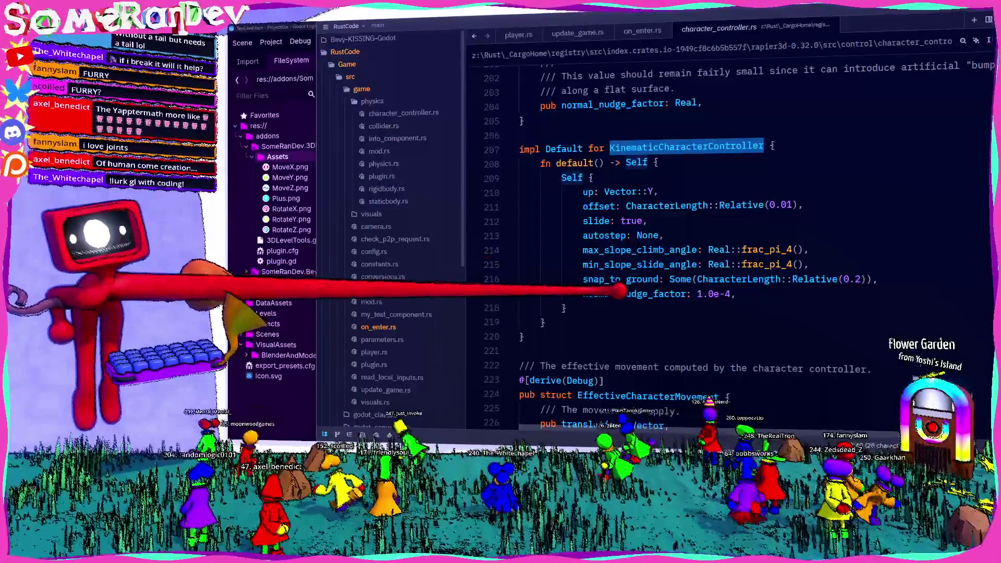
pyautogui.click(308, 24)
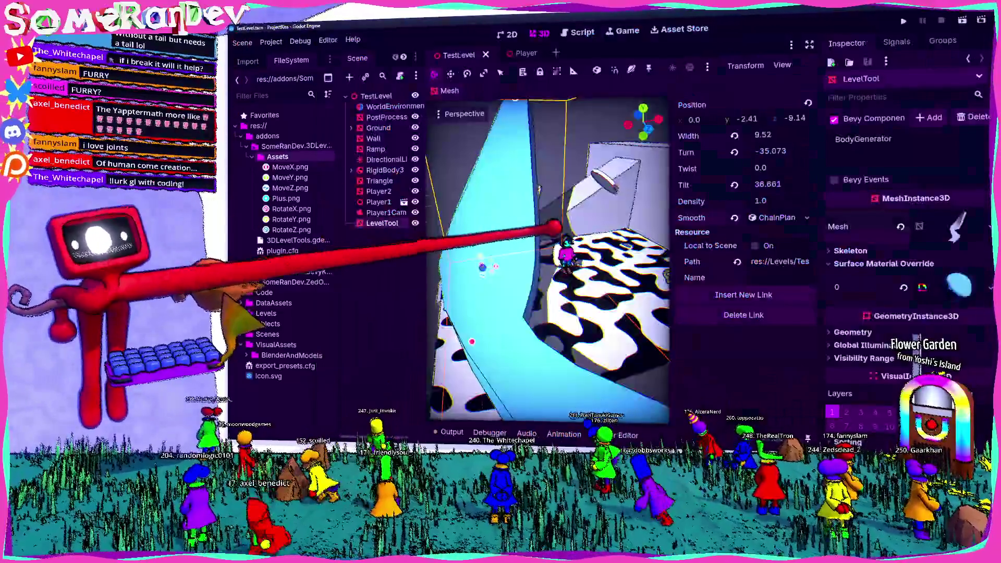
# - Fly the viewport camera around the ramp and player, then switch to the Twitch clip from chat
pyautogui.press('w')
pyautogui.press('s')
pyautogui.press('d')
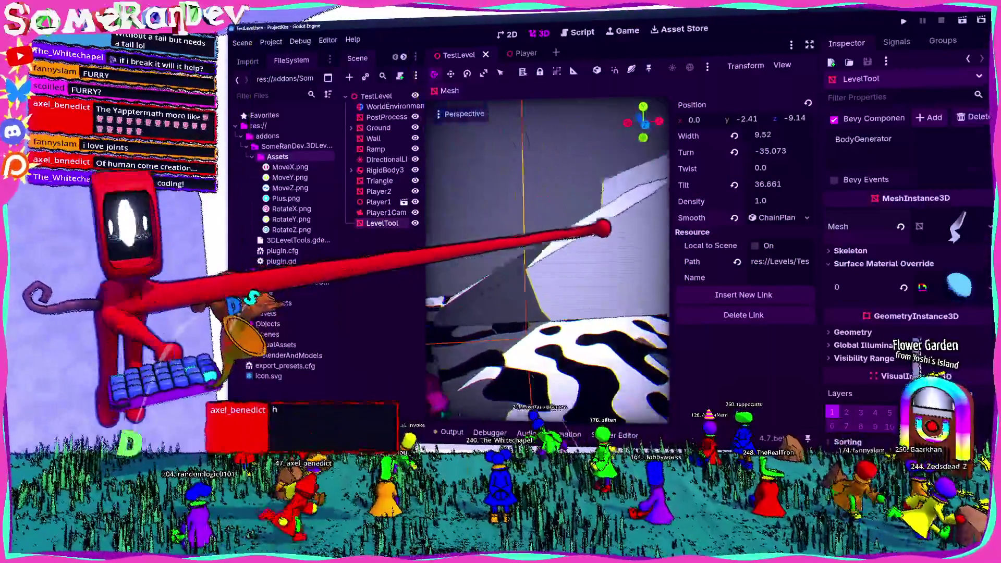
pyautogui.press('s')
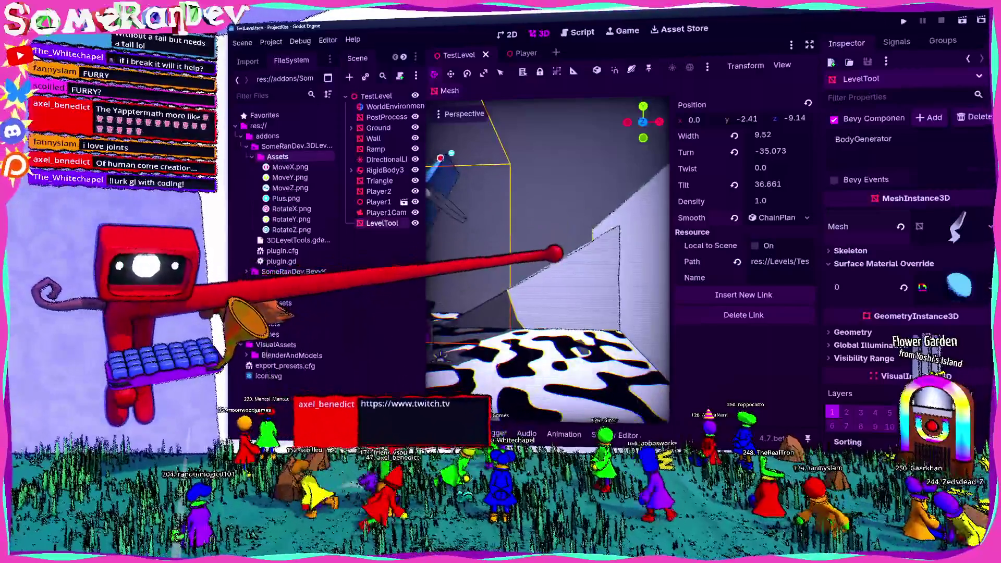
pyautogui.press('a')
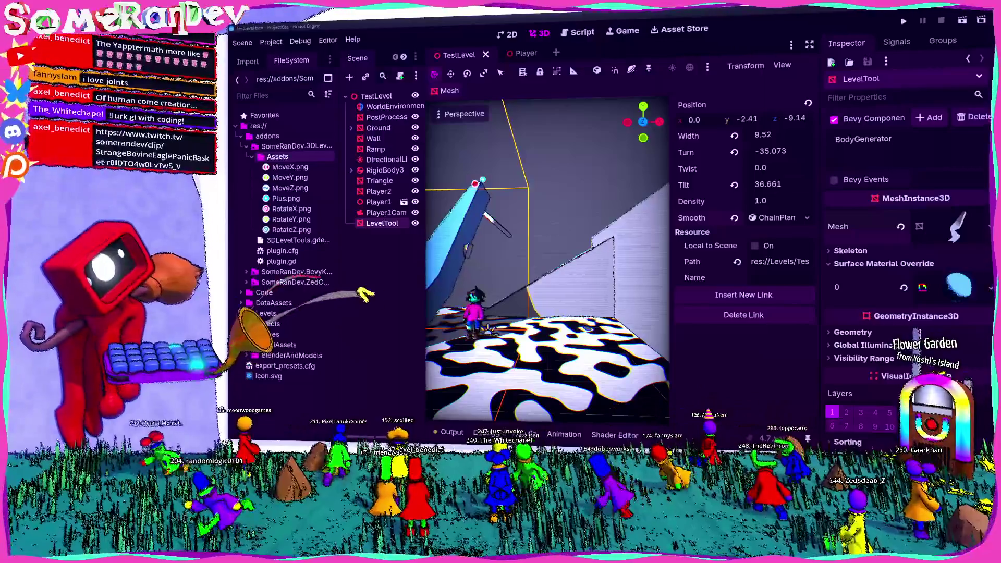
pyautogui.hotkey('alt', 'Tab')
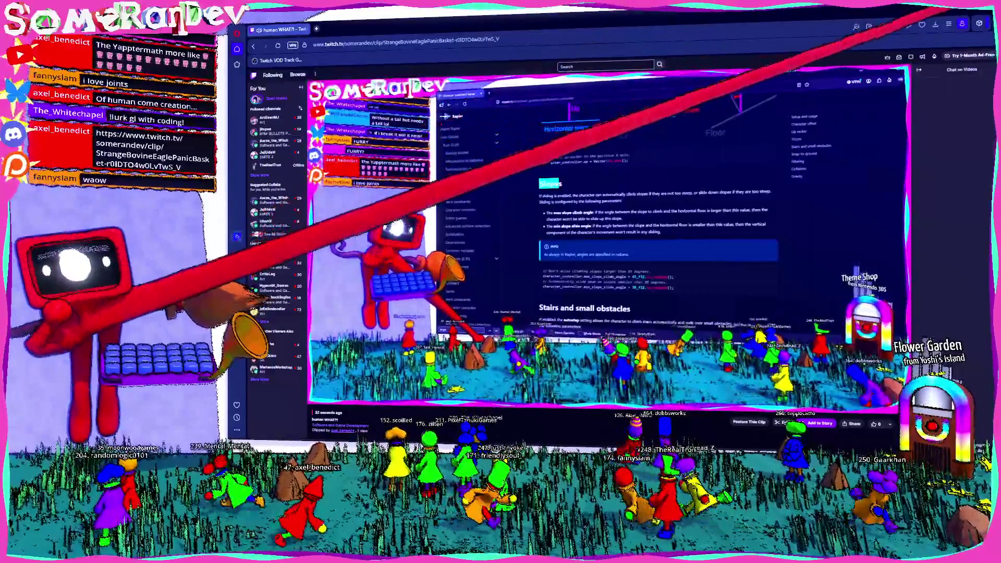
# - Go back from the Twitch clip to the Godot level editor
pyautogui.hotkey('alt', 'Tab')
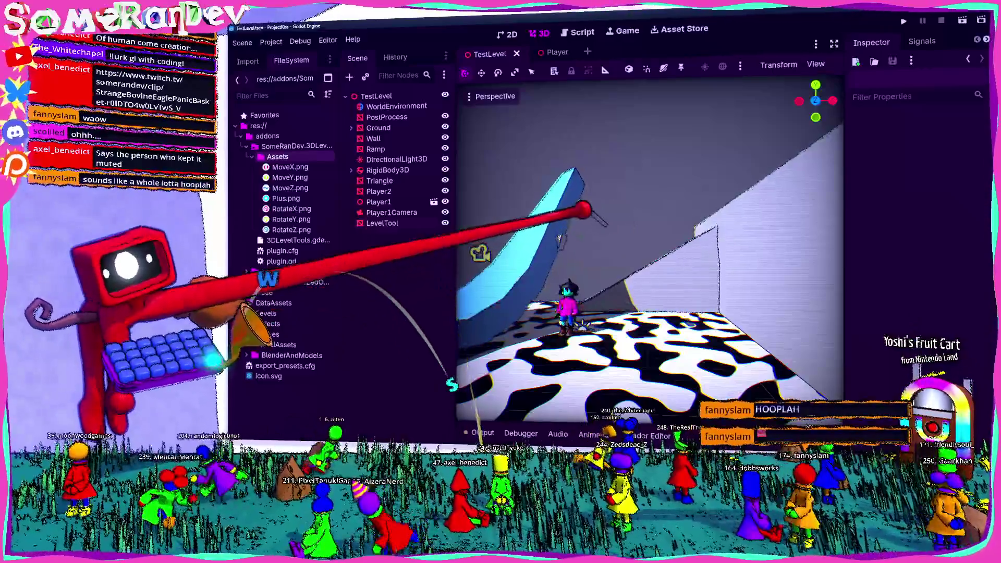
# - Move the editor camera back to view the ramps, then switch to on_enter.rs in Zed
pyautogui.press('w')
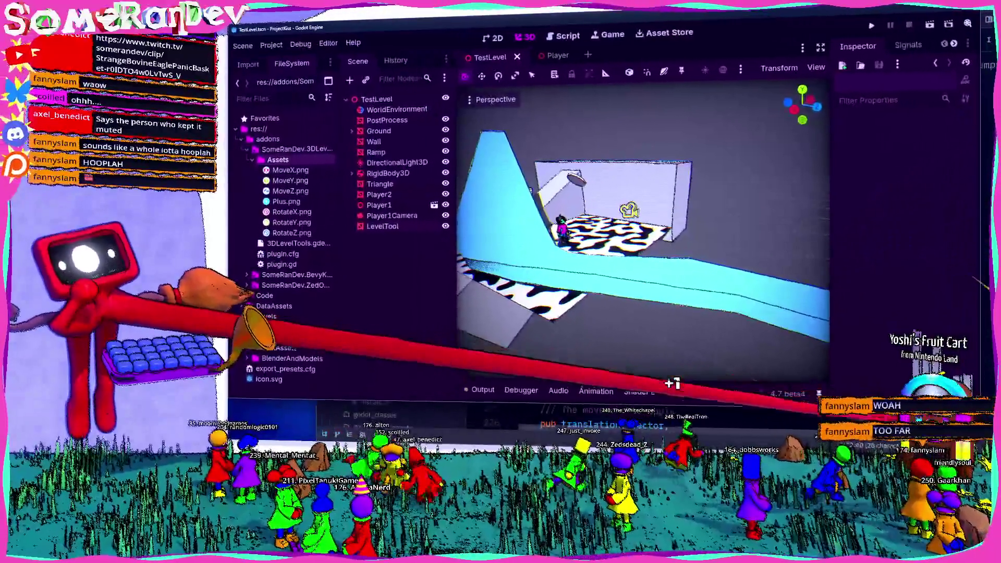
pyautogui.click(671, 423)
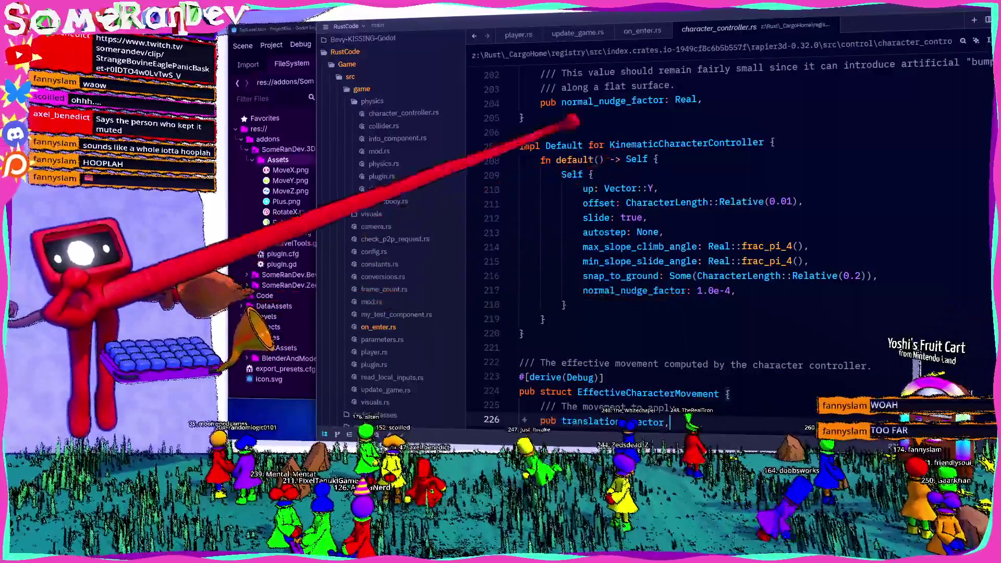
pyautogui.hotkey('alt', 'Left')
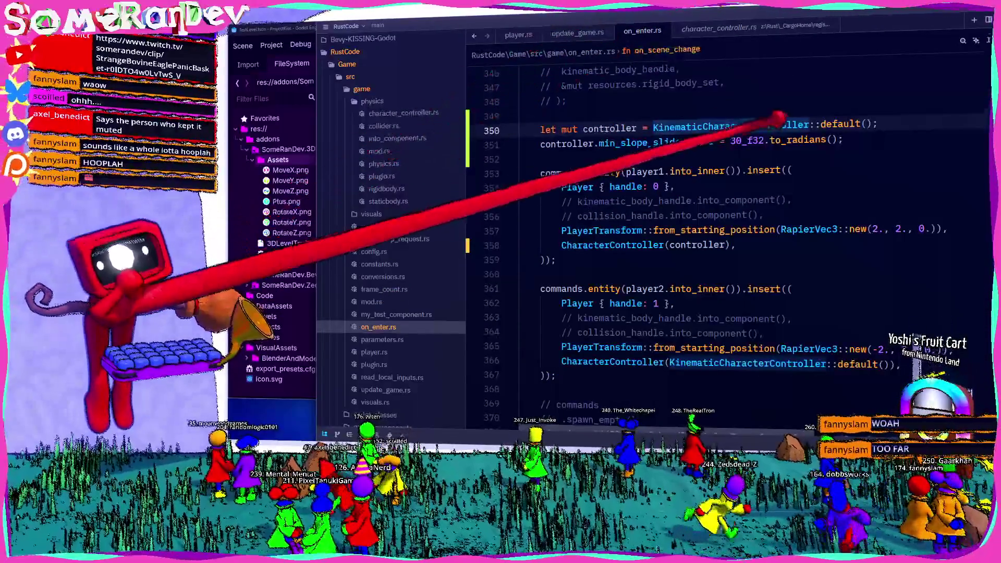
# - Change min_slope_slide_angle from 30_f32 to 60_f32 in on_enter.rs, then switch to the terminal
pyautogui.press('BackSpace')
pyautogui.press('BackSpace')
pyautogui.write('60')
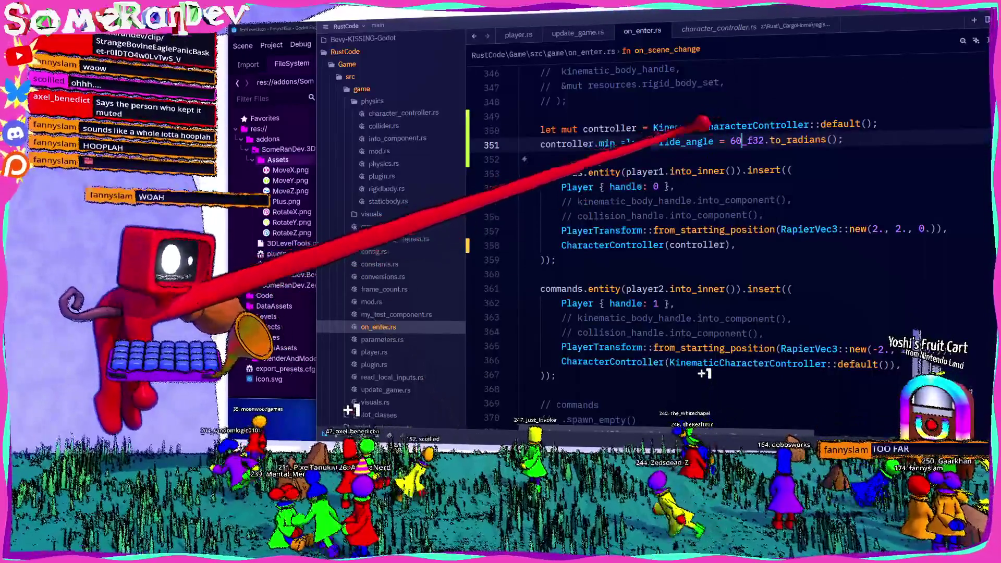
pyautogui.rightClick(718, 231)
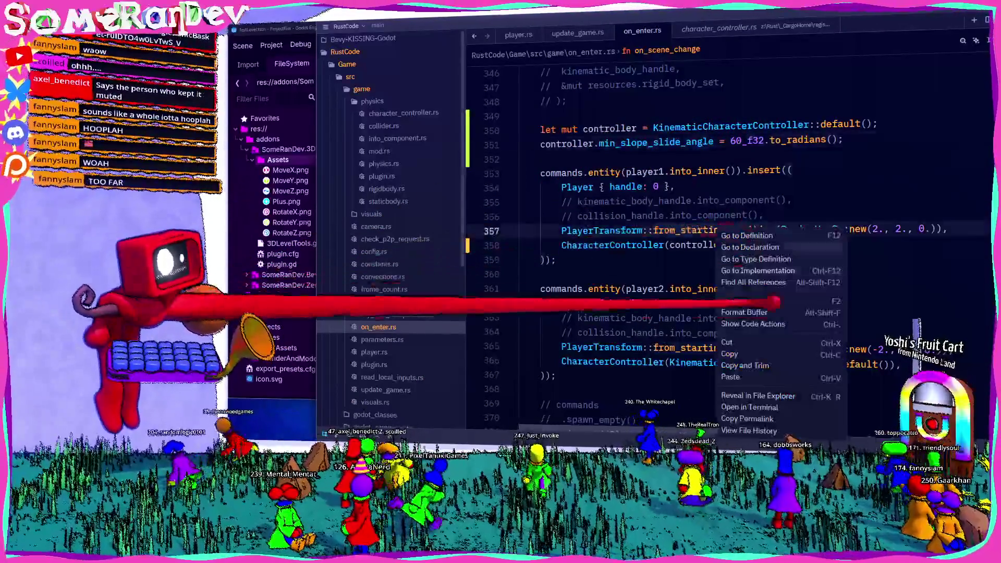
pyautogui.click(761, 396)
pyautogui.hotkey('alt', 'Tab')
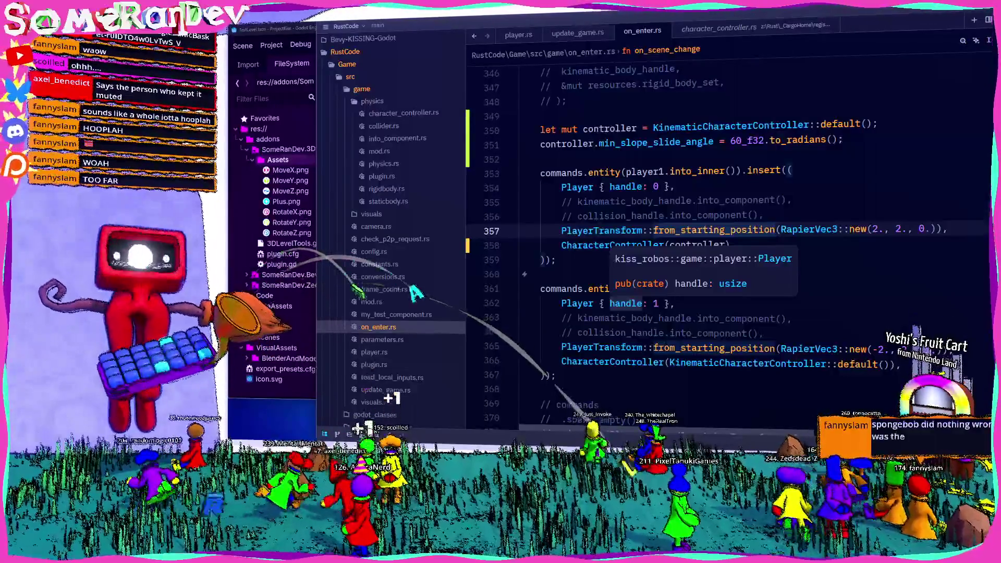
pyautogui.hotkey('alt', 'Tab')
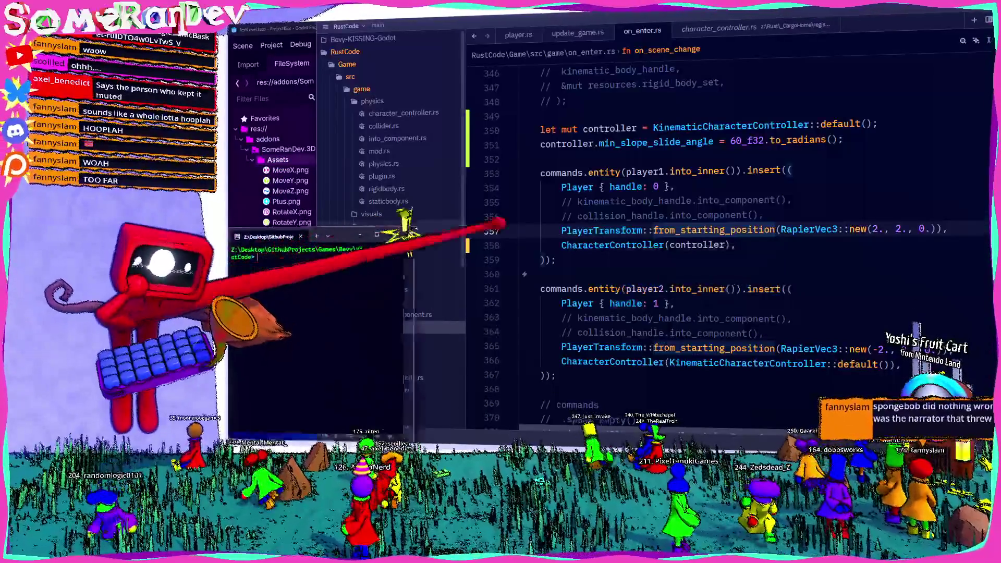
# - Rerun BUILD_WINDOWS.bat for a cargo build, then run clear; BUILD_WINDOWS.bat to launch the game
pyautogui.press('Up')
pyautogui.press('Return')
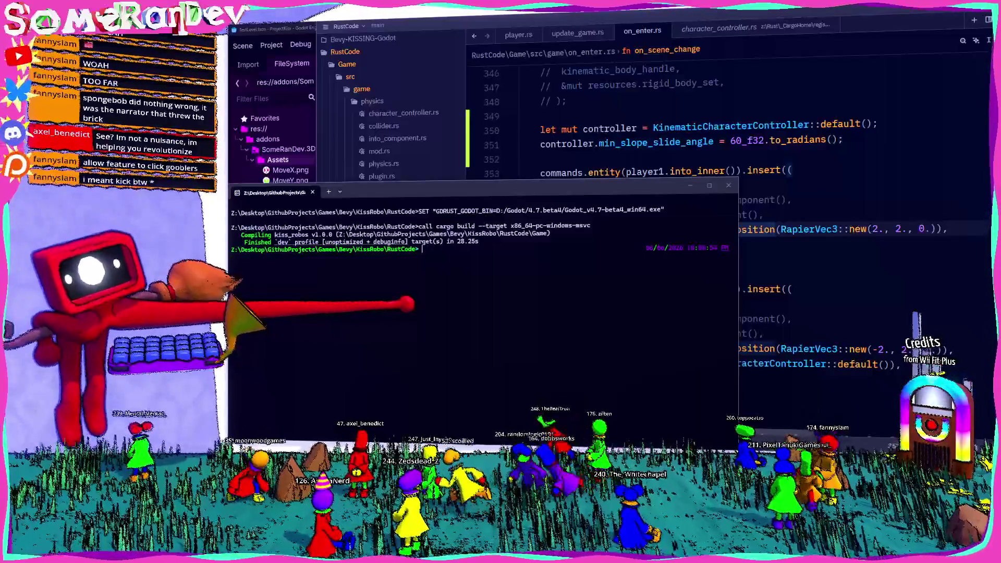
pyautogui.click(743, 151)
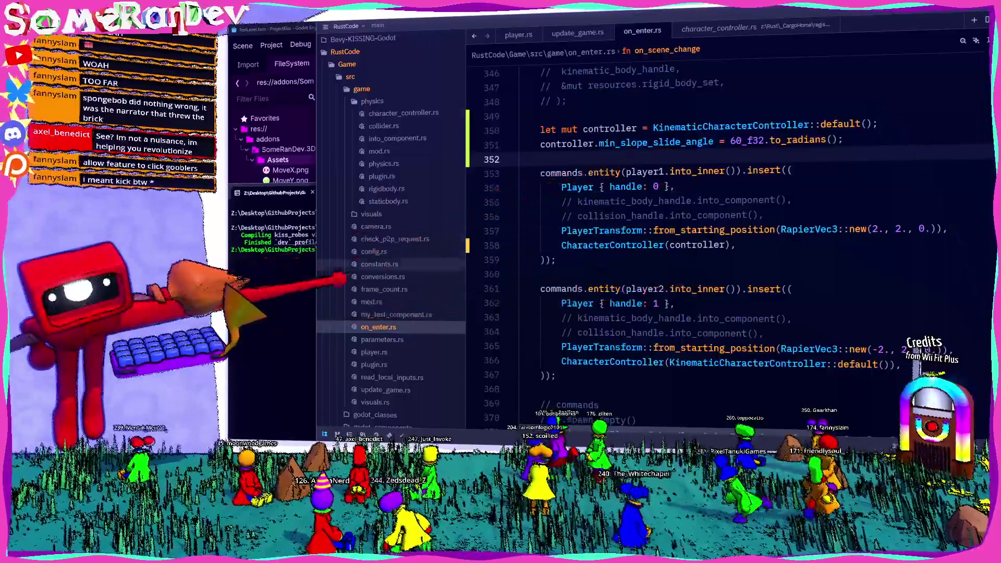
pyautogui.click(310, 269)
pyautogui.write('clear; BUILD_WINDOWS.bat; ../GodotProject/QuickTest.bat')
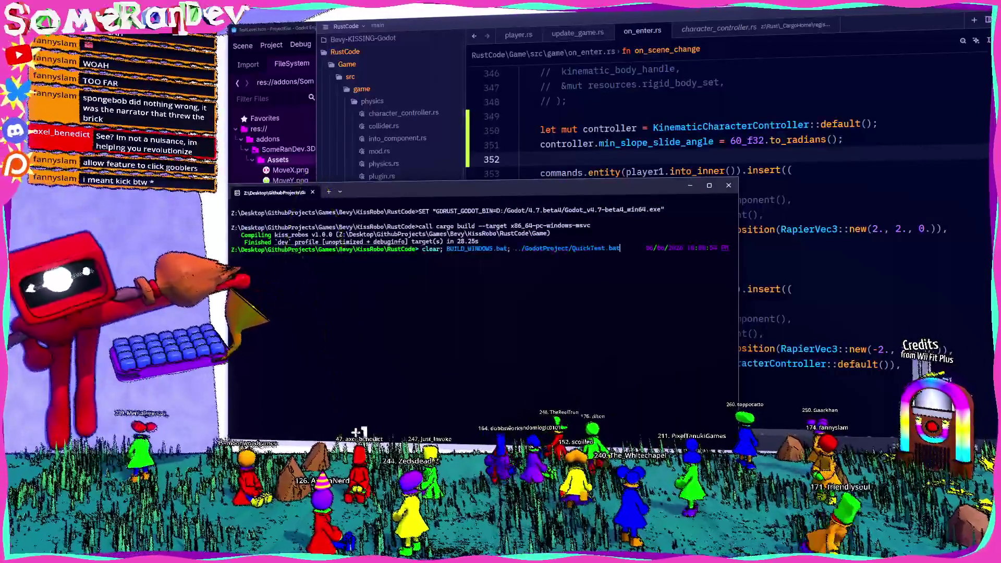
pyautogui.press('Return')
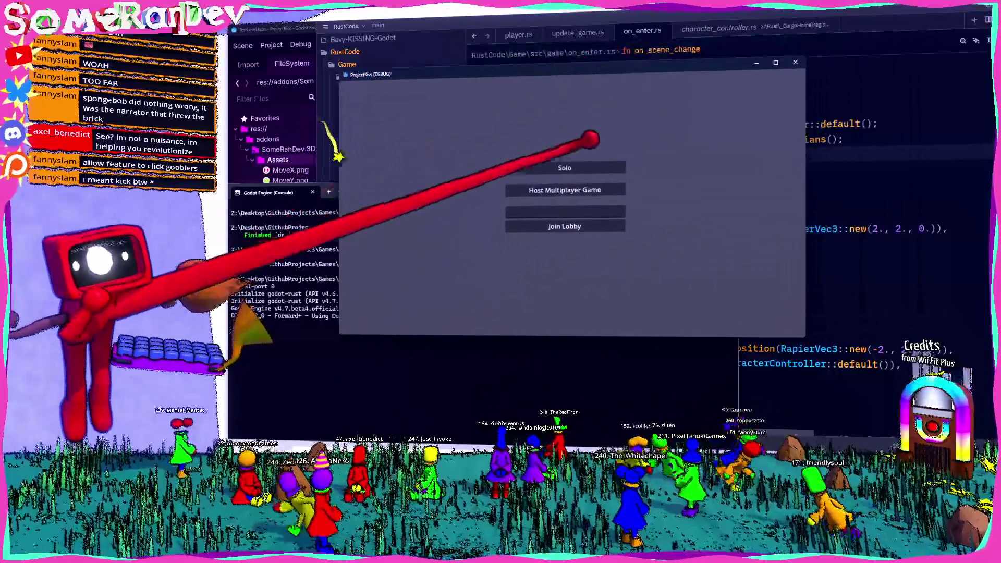
# - Start a solo game and walk the player up, across and down the grey ramp to test sliding
pyautogui.click(565, 167)
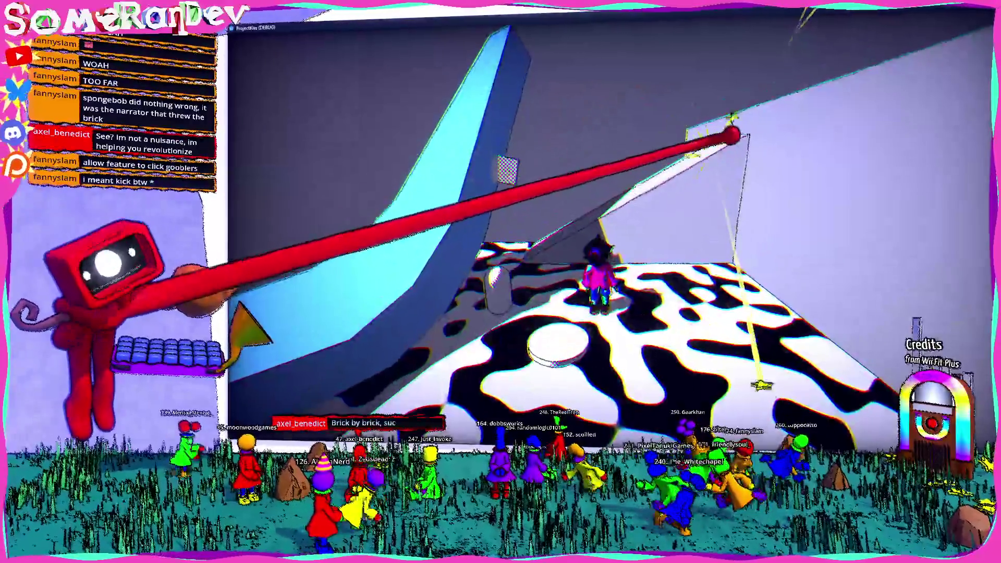
pyautogui.press('w')
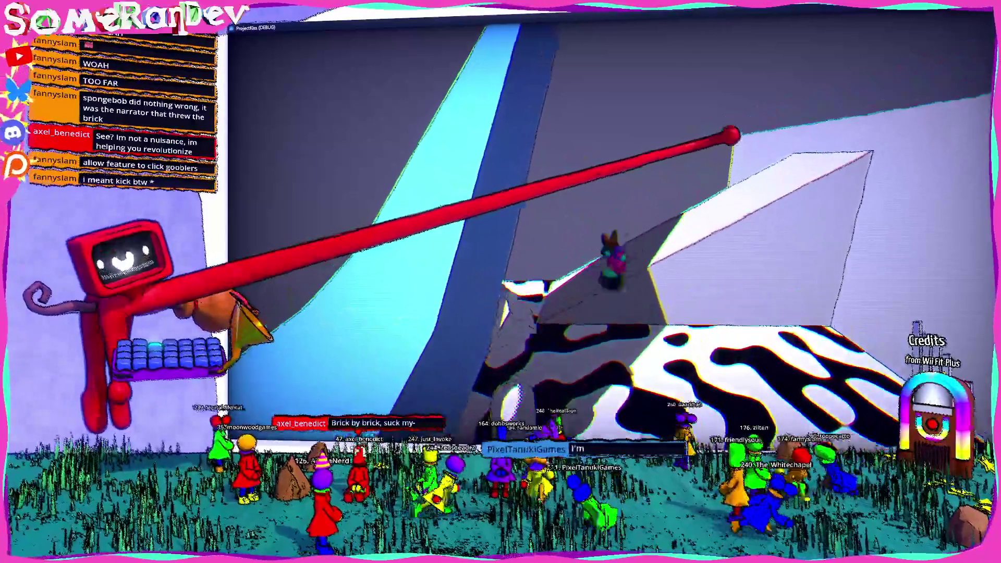
pyautogui.press('w')
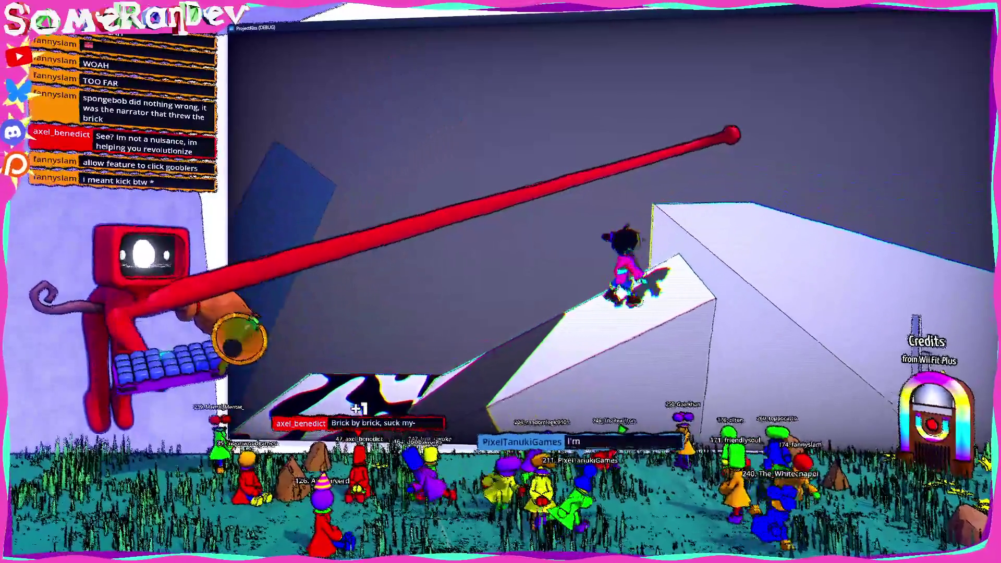
pyautogui.press('w')
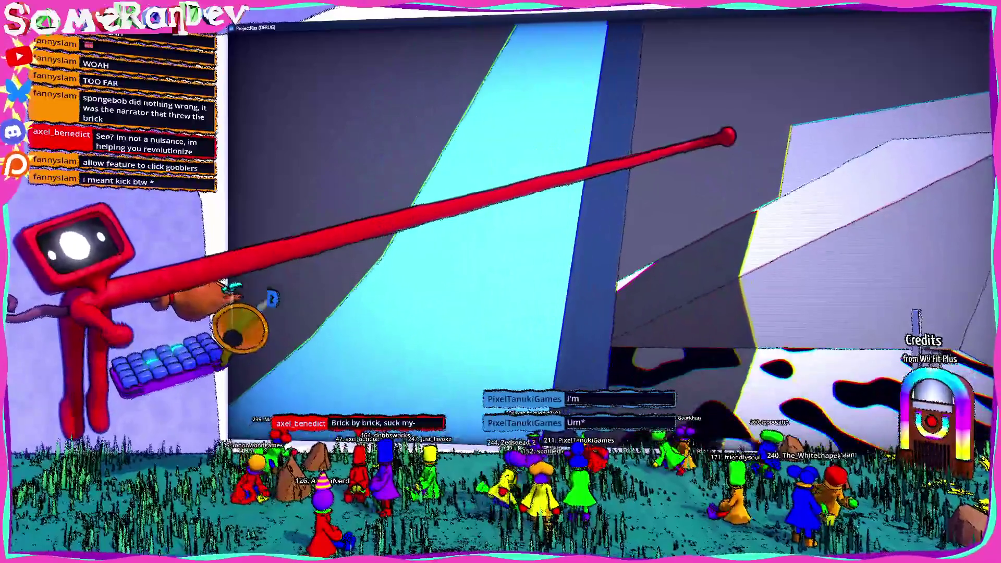
pyautogui.press('w')
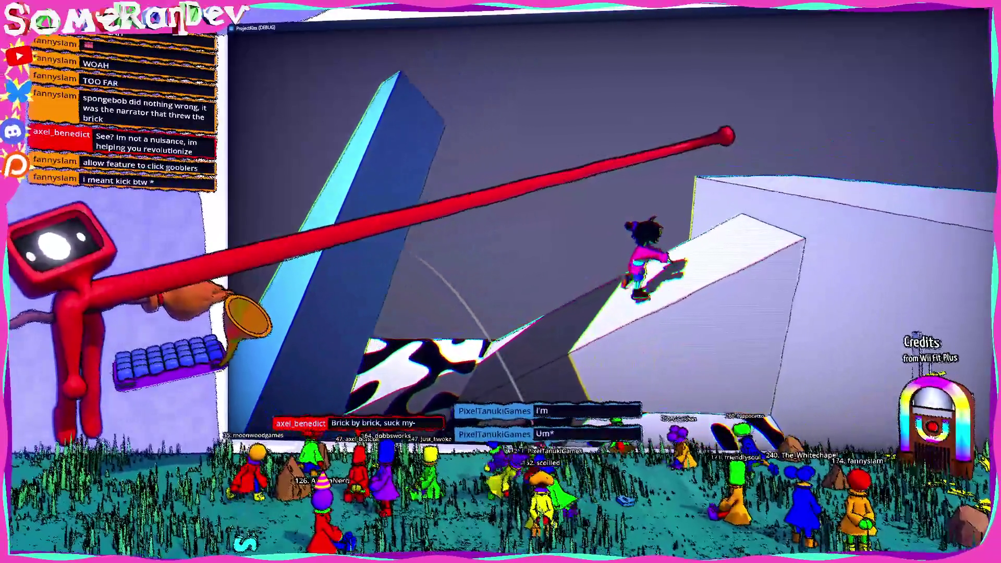
pyautogui.press('w')
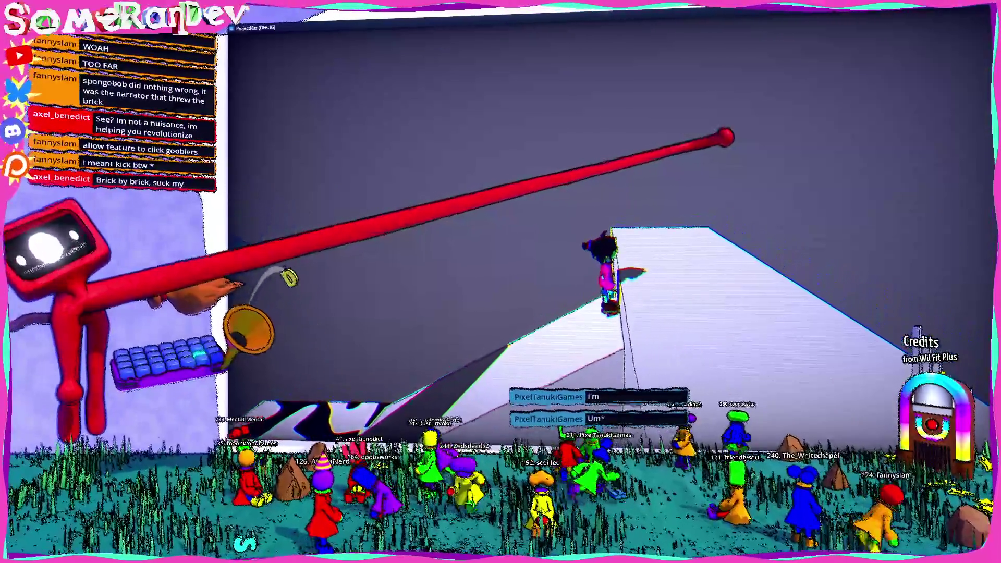
pyautogui.press('w')
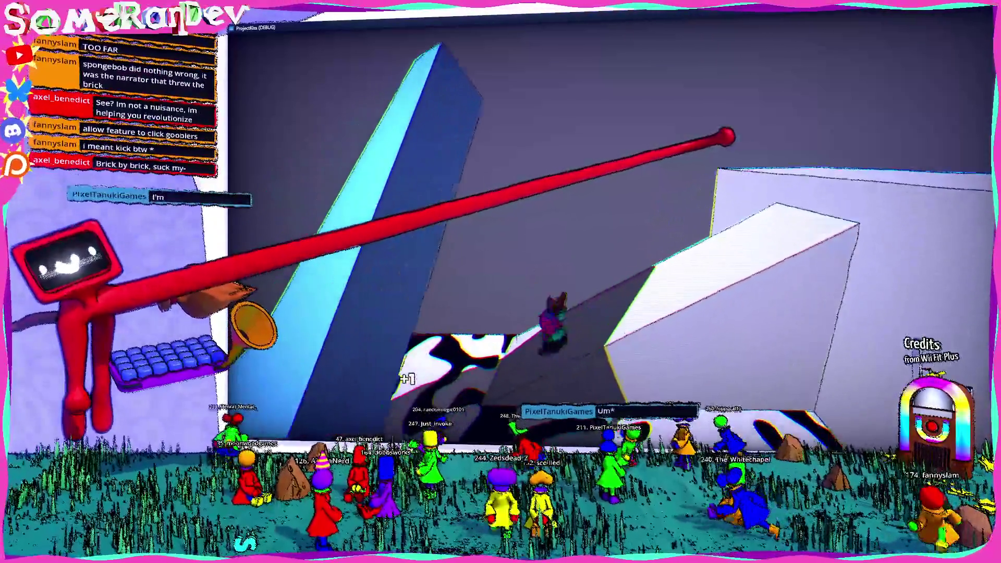
pyautogui.press('d')
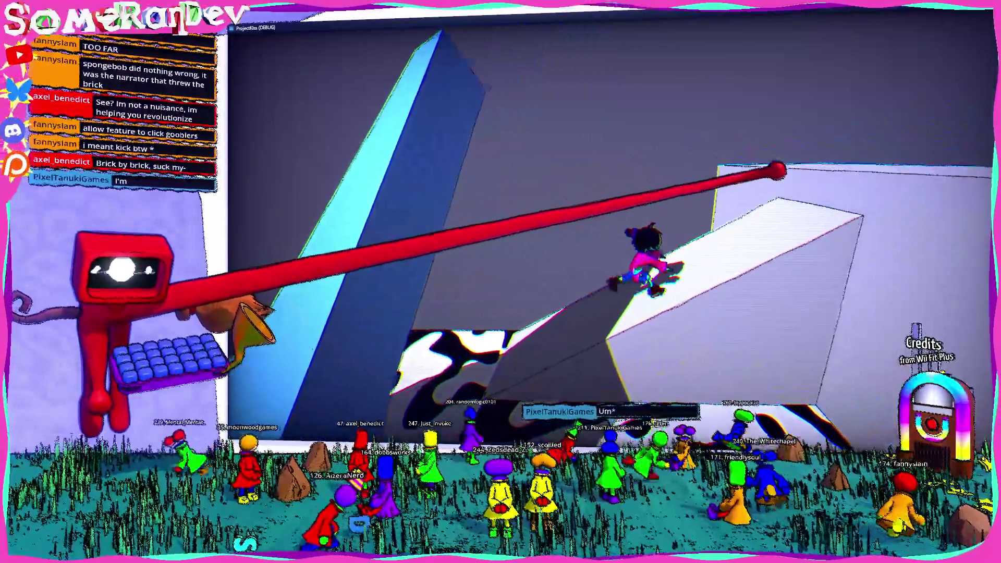
pyautogui.press('w')
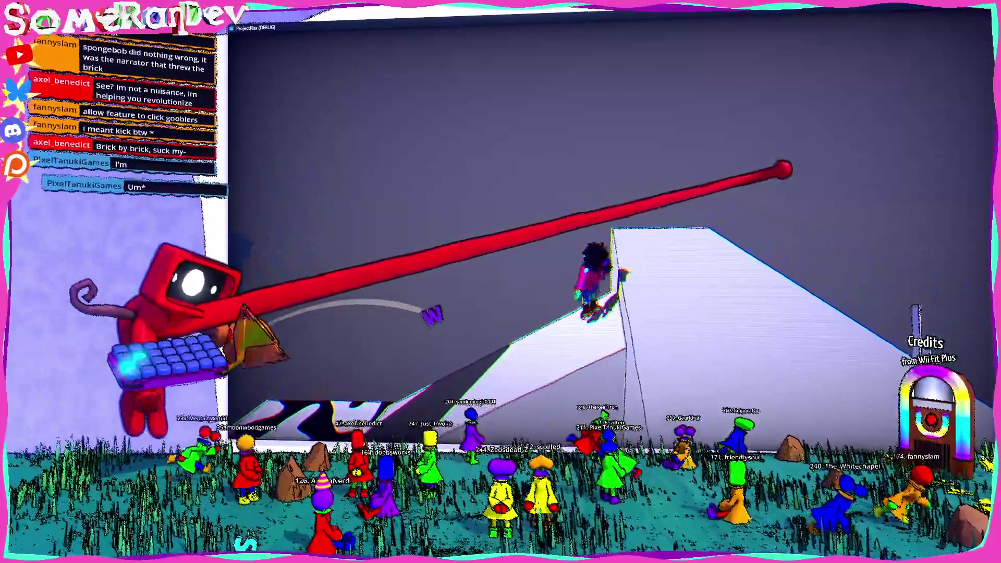
pyautogui.press('s')
pyautogui.press('d')
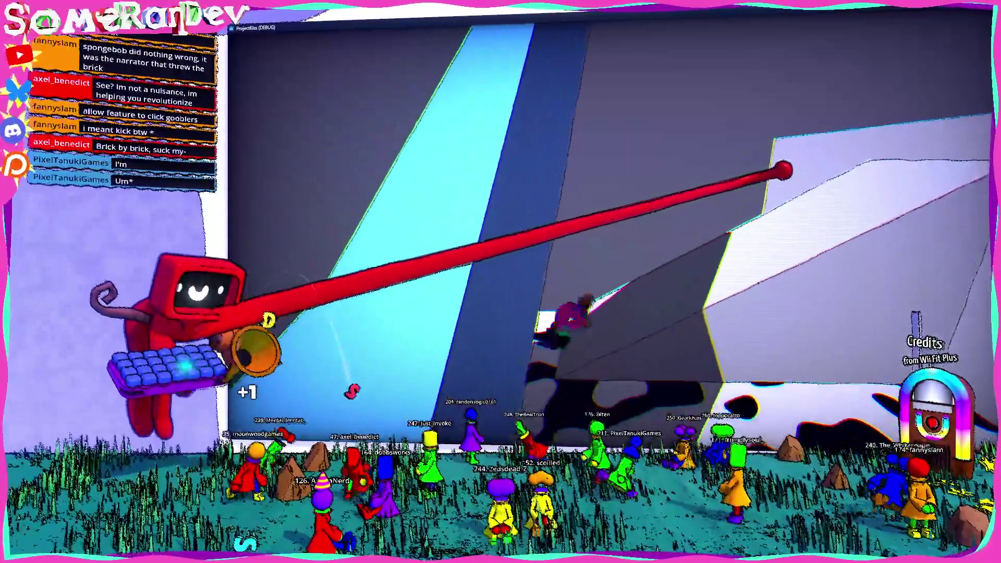
pyautogui.press('w')
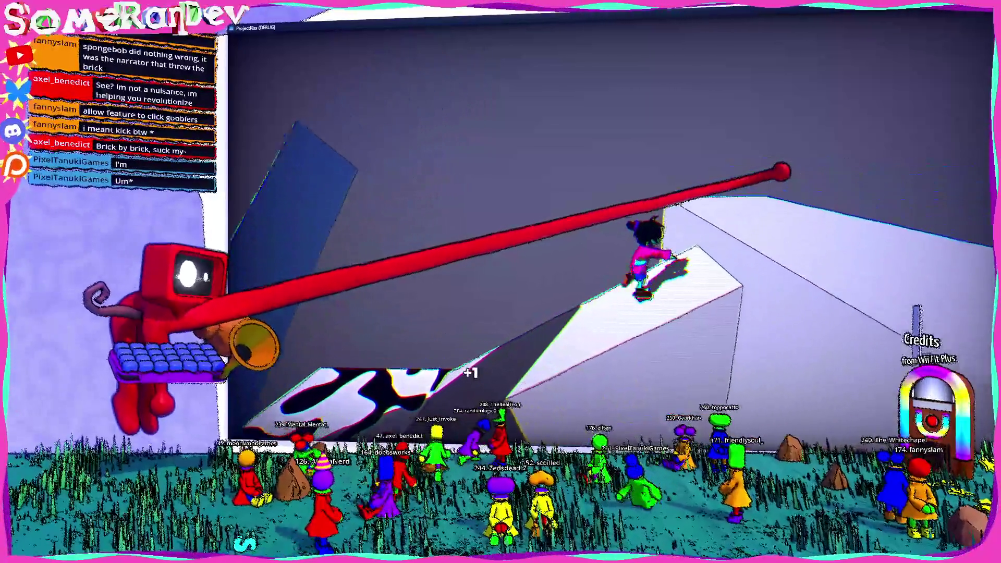
pyautogui.press('a')
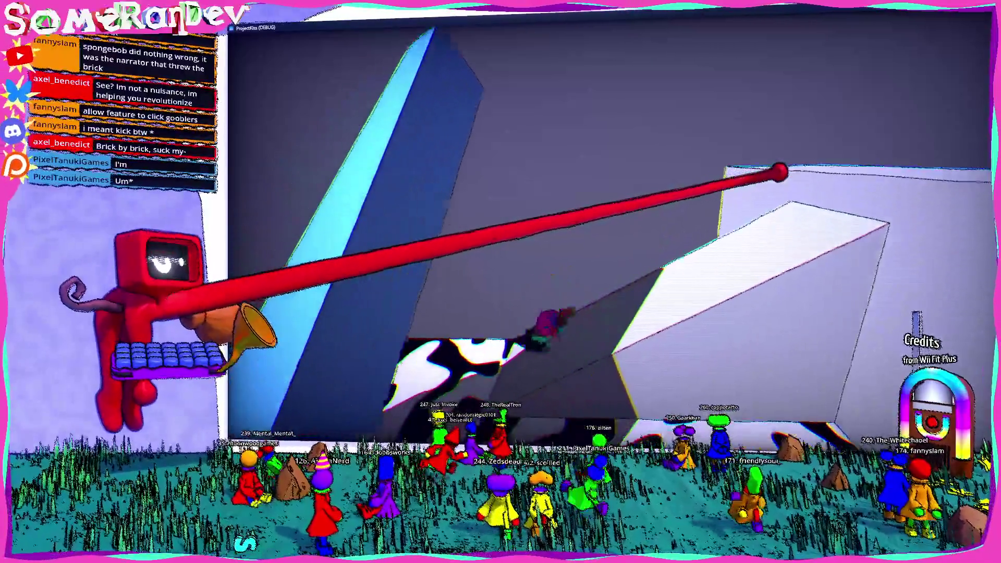
pyautogui.press('w')
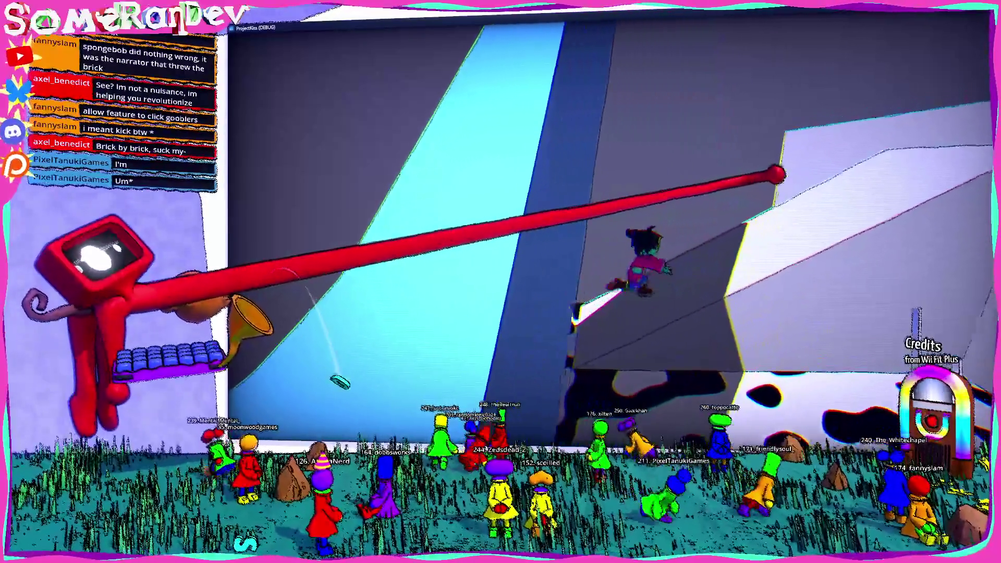
pyautogui.press('w')
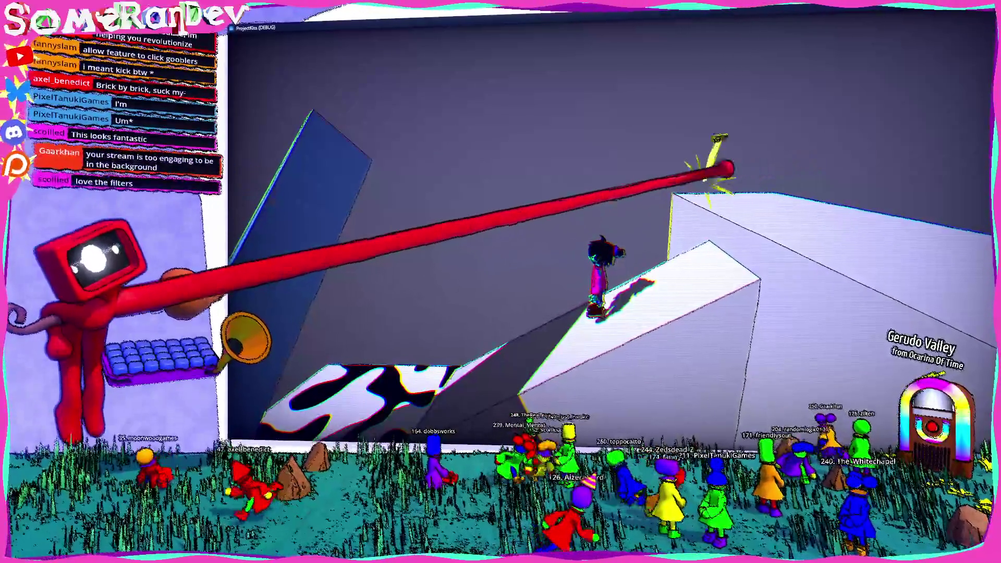
# - Climb the white ramp onto the block top, drop off, and walk back across it
pyautogui.press('w')
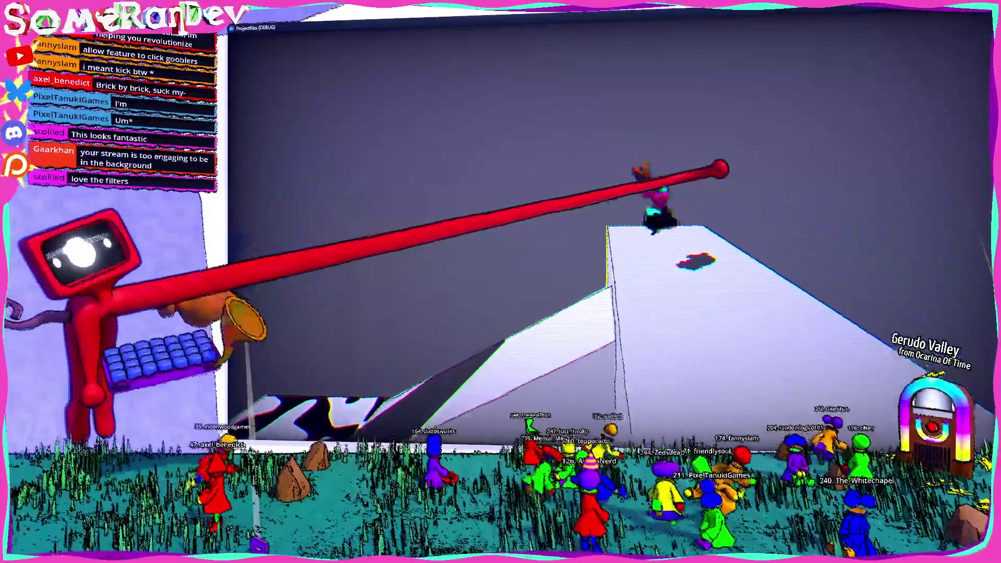
pyautogui.press('s')
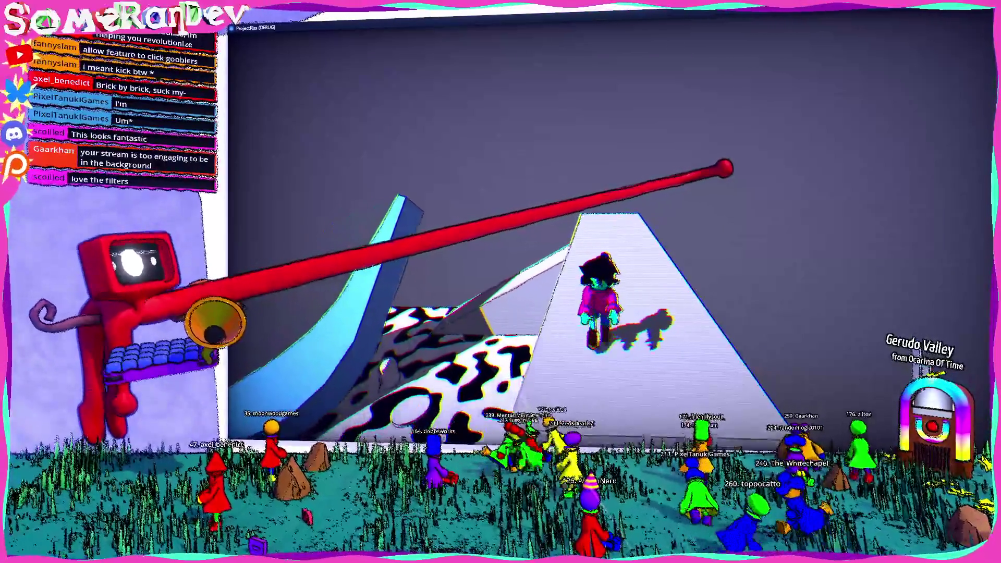
pyautogui.press('w')
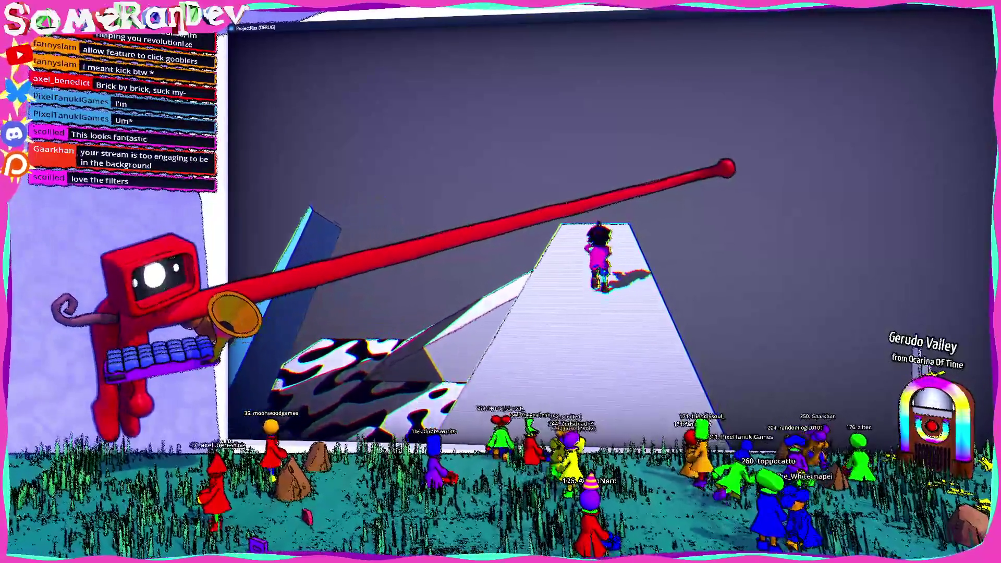
pyautogui.press('s')
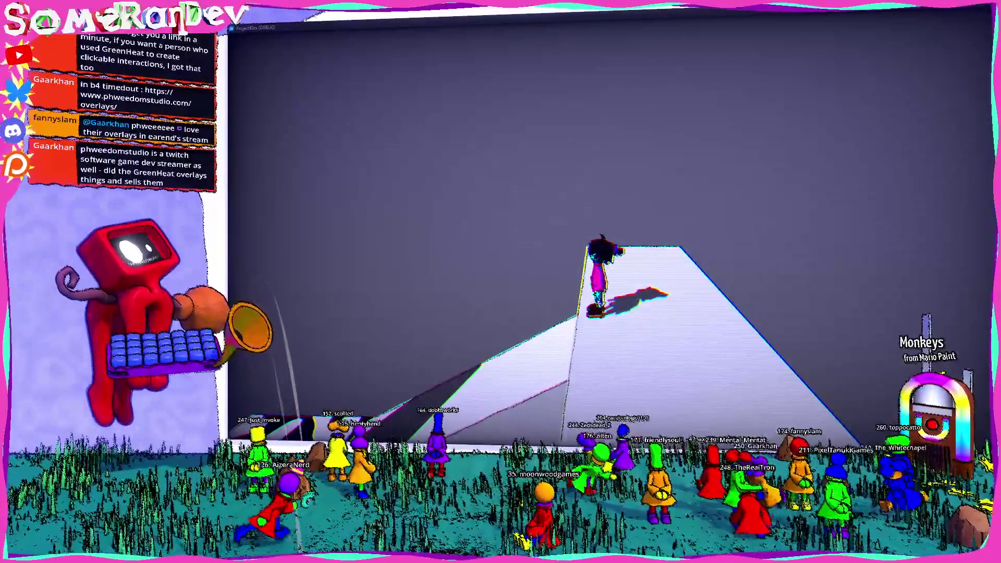
# - Review the min_slope_slide_angle example in Rapier's Slopes docs, then switch to the Phweedom overlays tab
pyautogui.hotkey('alt', 'Tab')
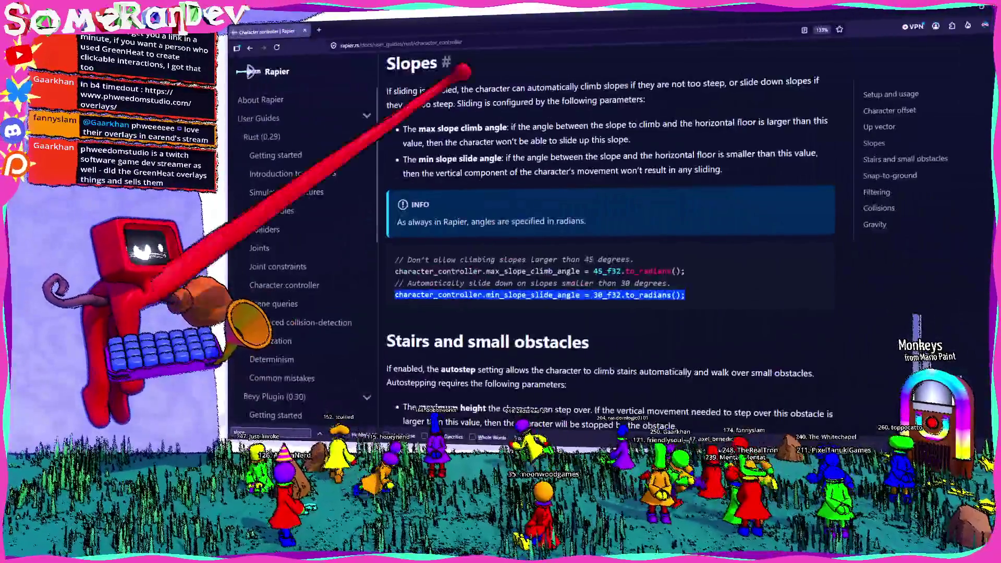
pyautogui.hotkey('alt', 'Tab')
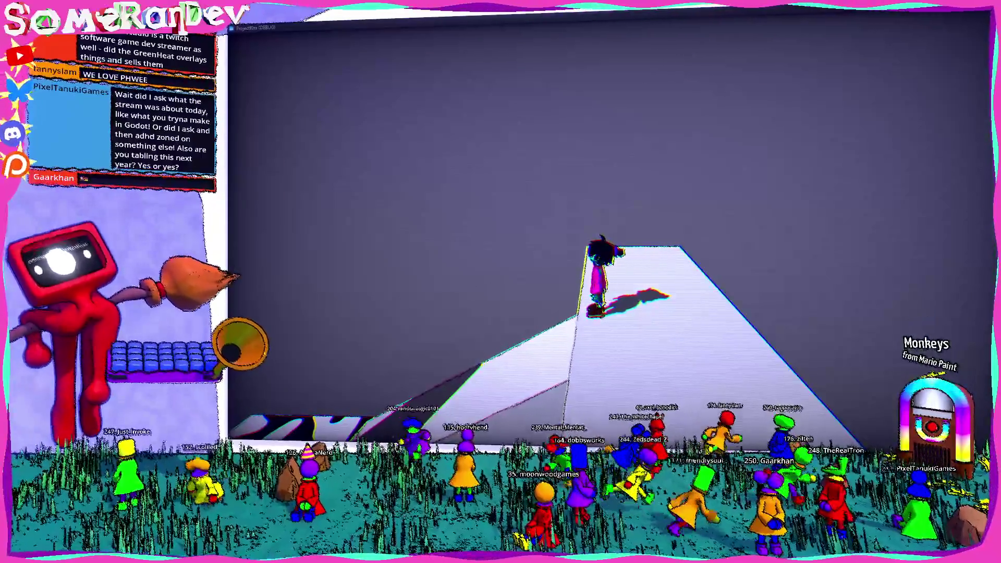
pyautogui.hotkey('alt', 'Tab')
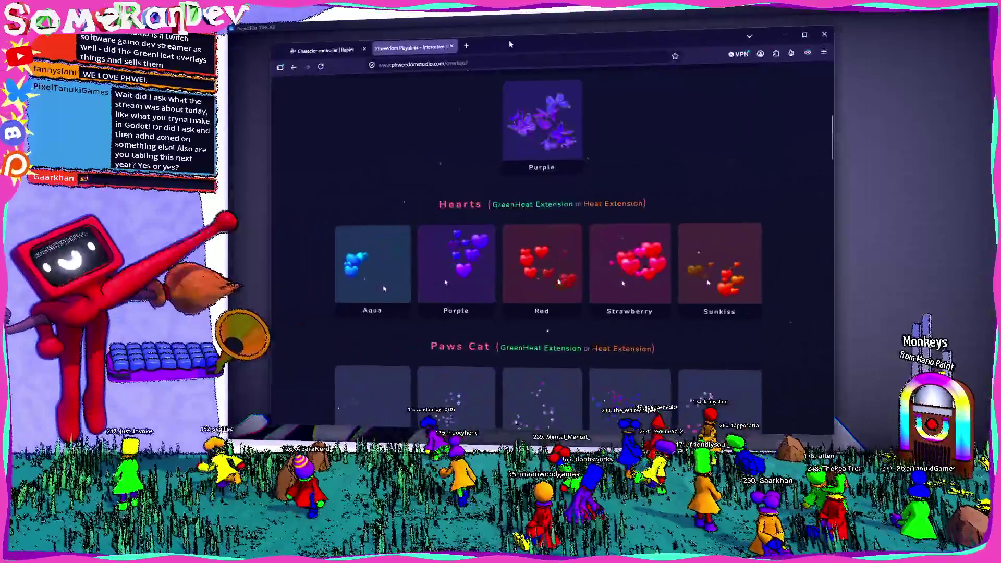
# - Scroll through the Phweedom overlays page and its overlay setup instructions page
pyautogui.scroll(-5, 568, 147)
pyautogui.scroll(2, 567, 147)
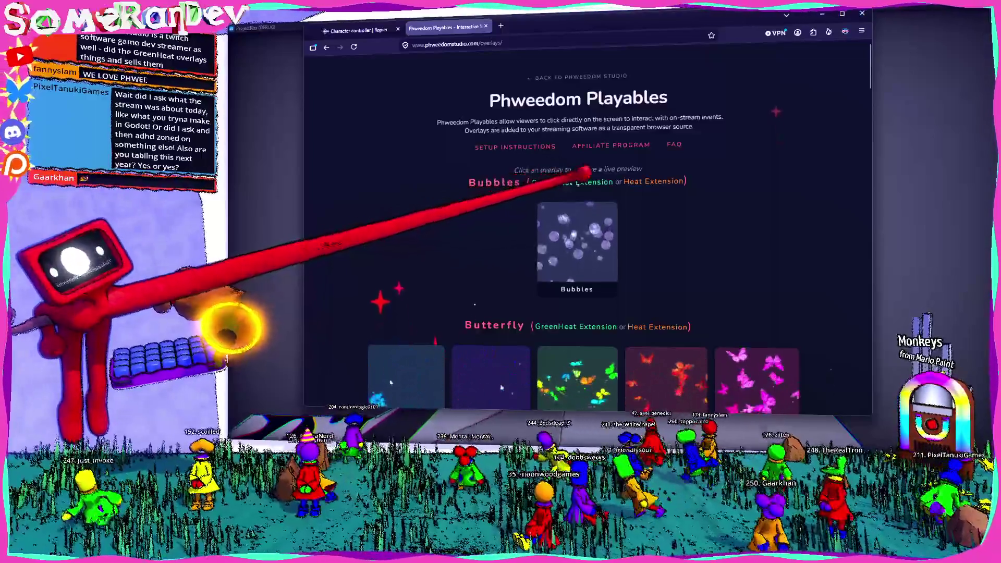
pyautogui.click(528, 146)
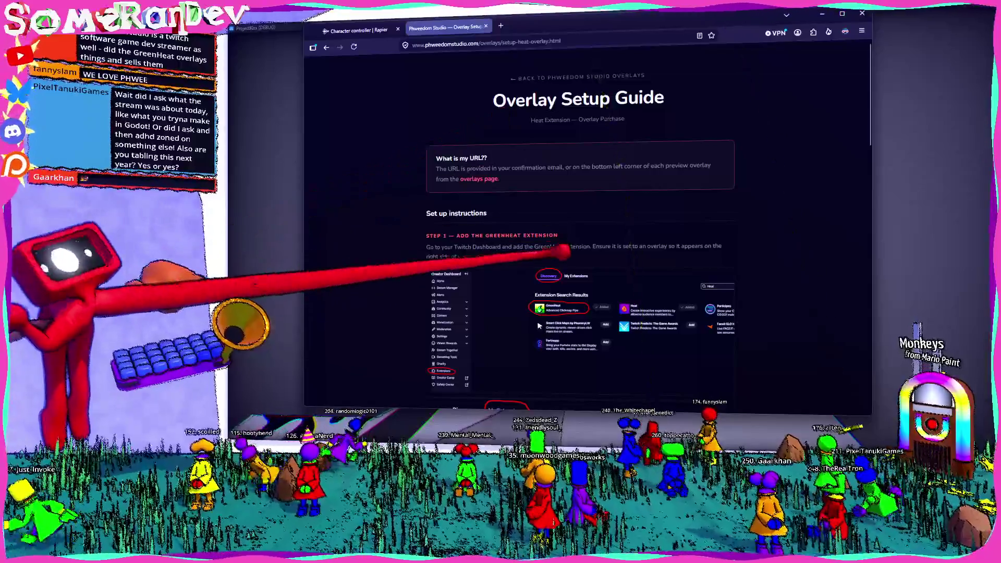
pyautogui.scroll(-5, 553, 219)
pyautogui.scroll(-3, 559, 228)
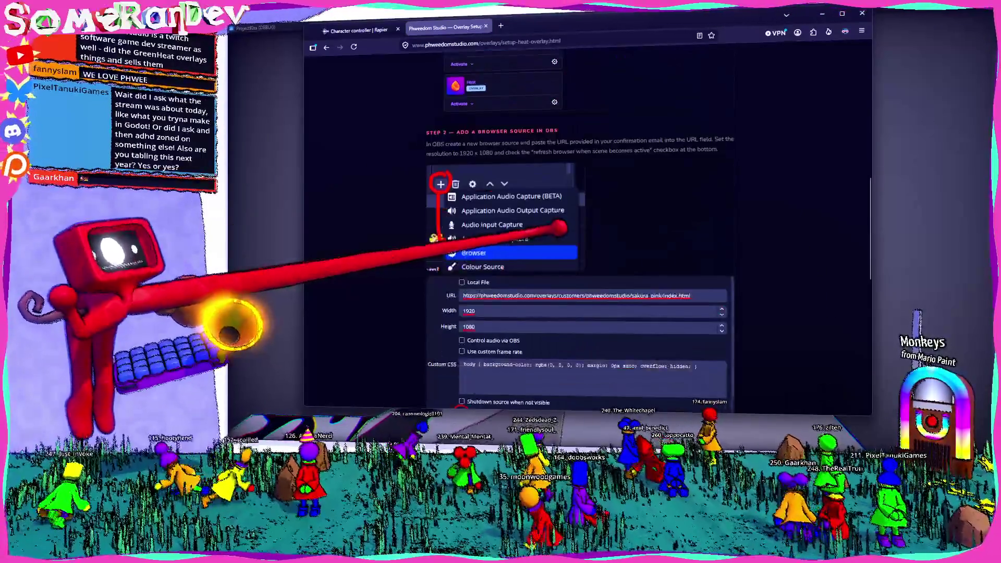
pyautogui.scroll(-2, 548, 232)
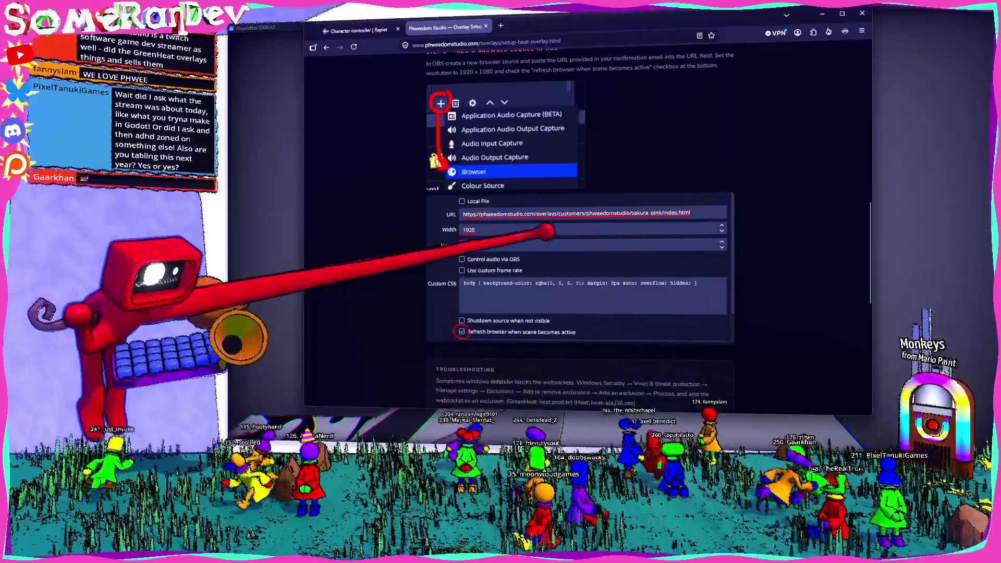
pyautogui.scroll(-6, 553, 190)
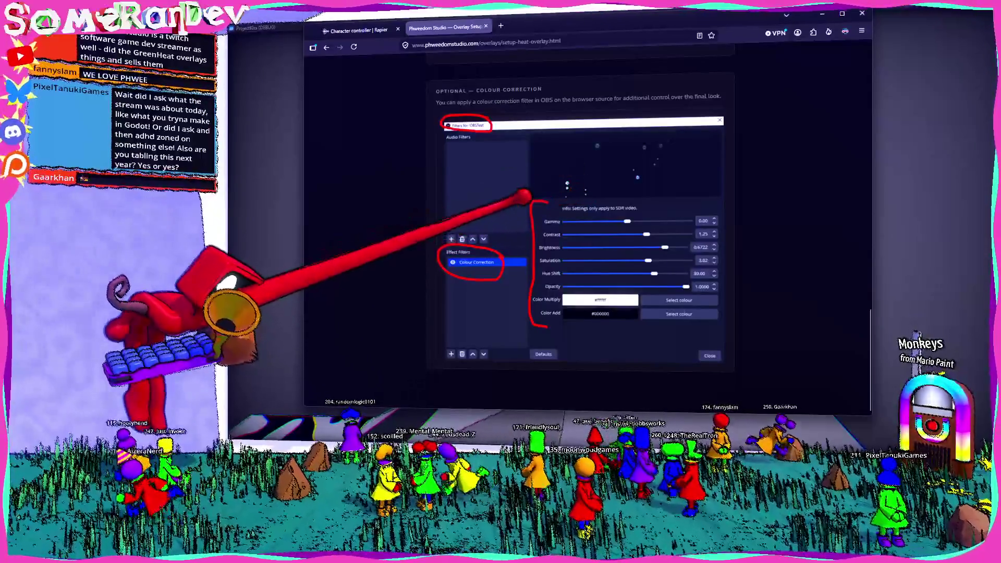
pyautogui.scroll(5, 581, 224)
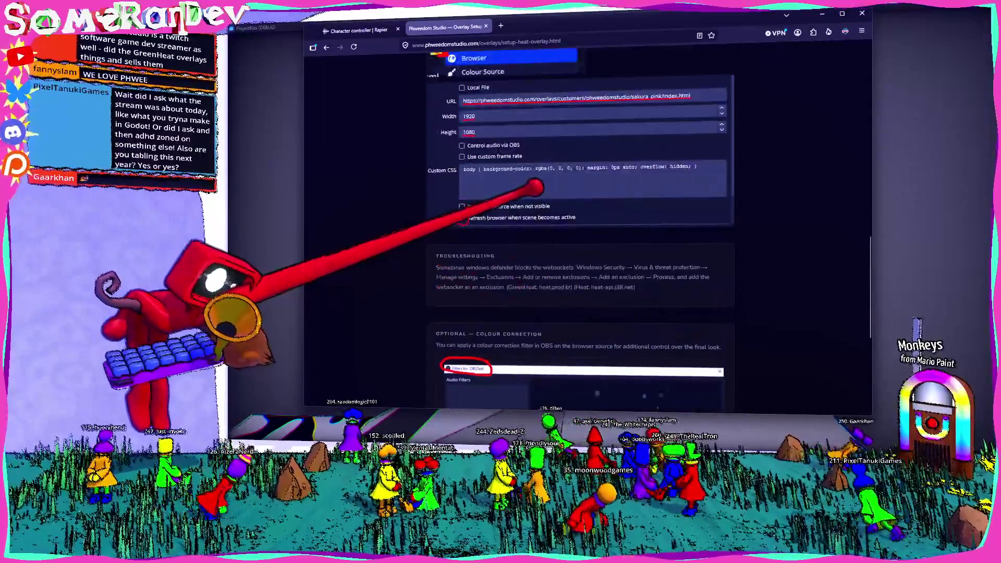
pyautogui.scroll(5, 580, 224)
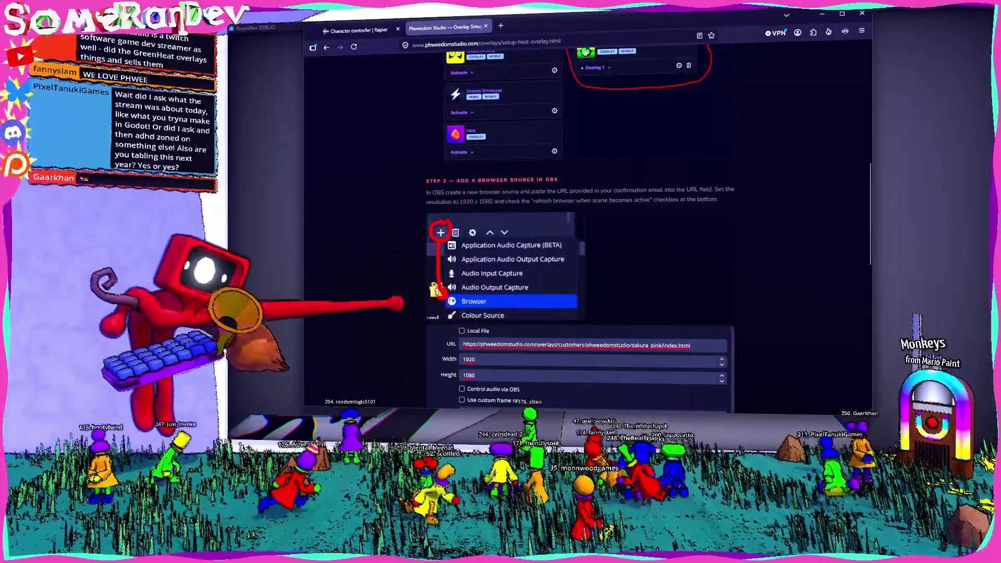
pyautogui.scroll(3, 581, 224)
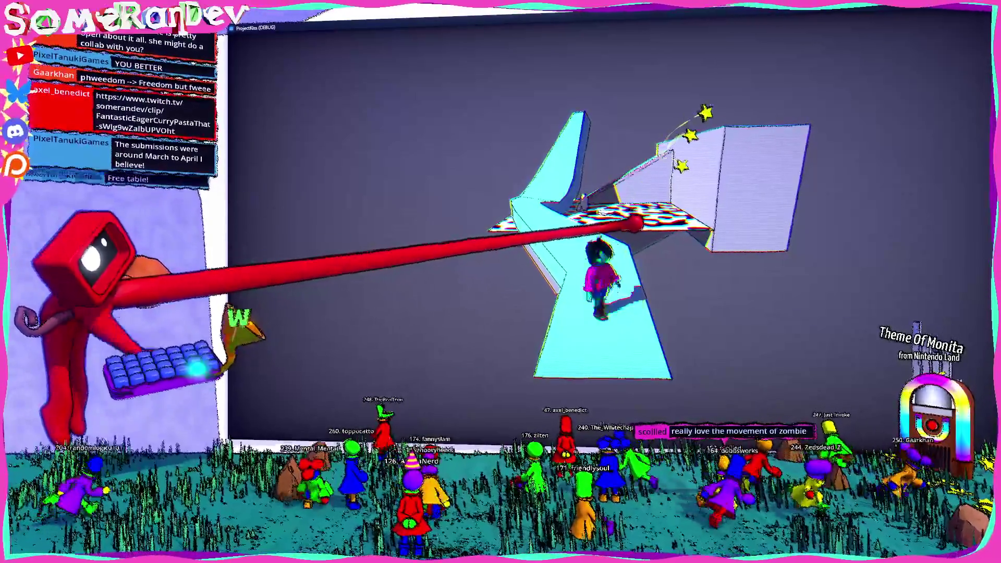
# - Walk up and back down the blue ramp, then run up, jump, and land on the black-and-white platform
pyautogui.press('w')
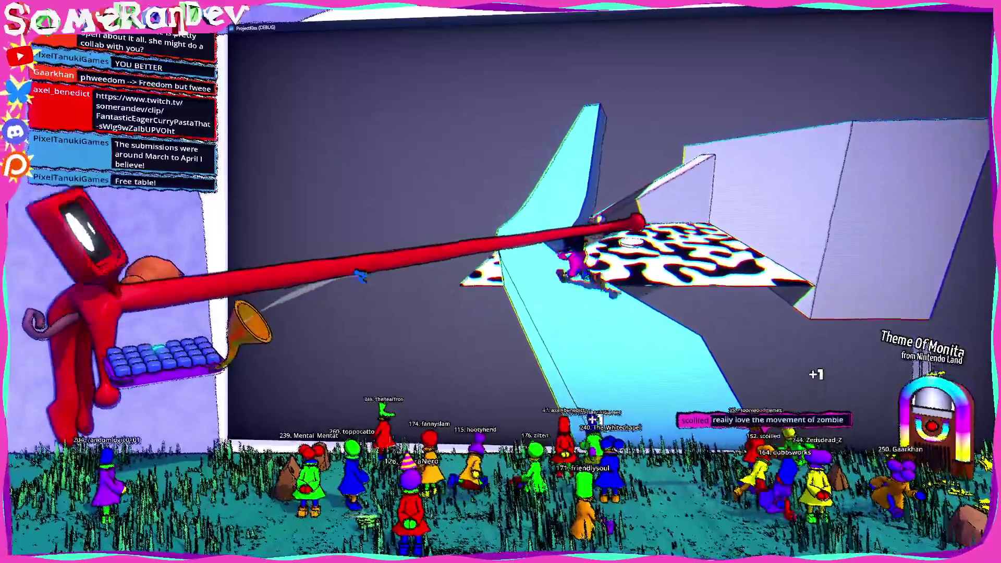
pyautogui.press('s')
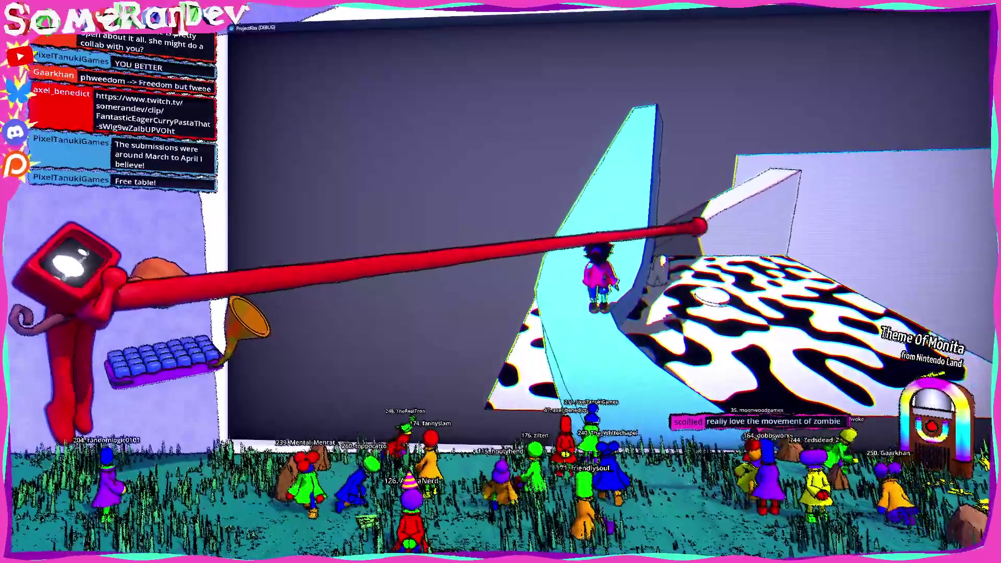
pyautogui.press('w')
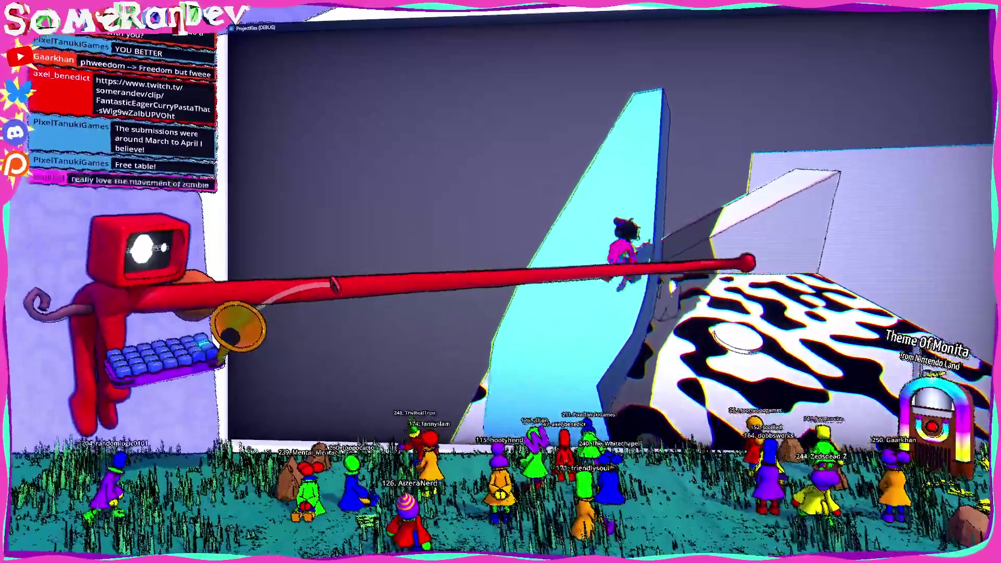
pyautogui.press('w')
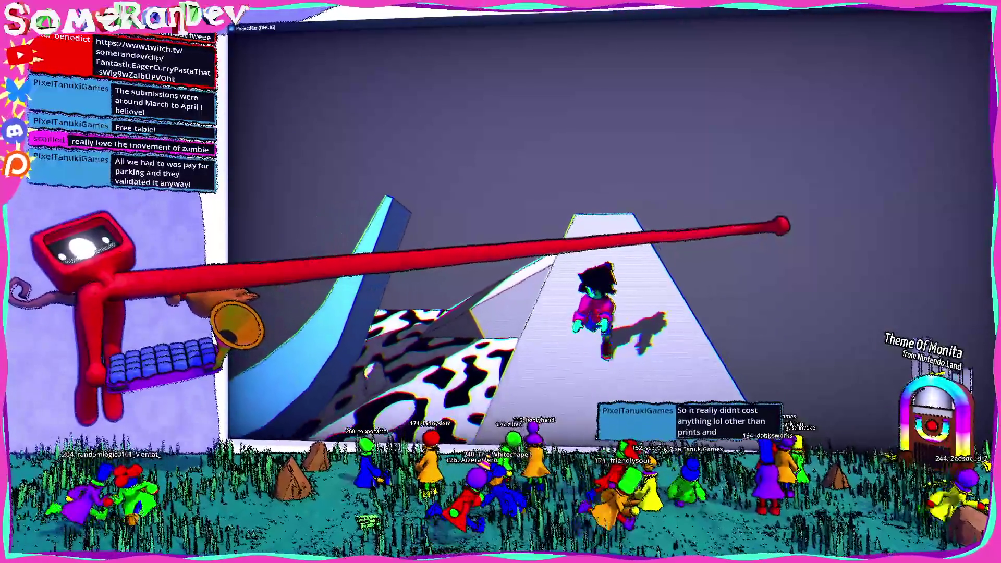
# - Run up the white ramp, jump onto the ledge, then step off and slide back down
pyautogui.press('w')
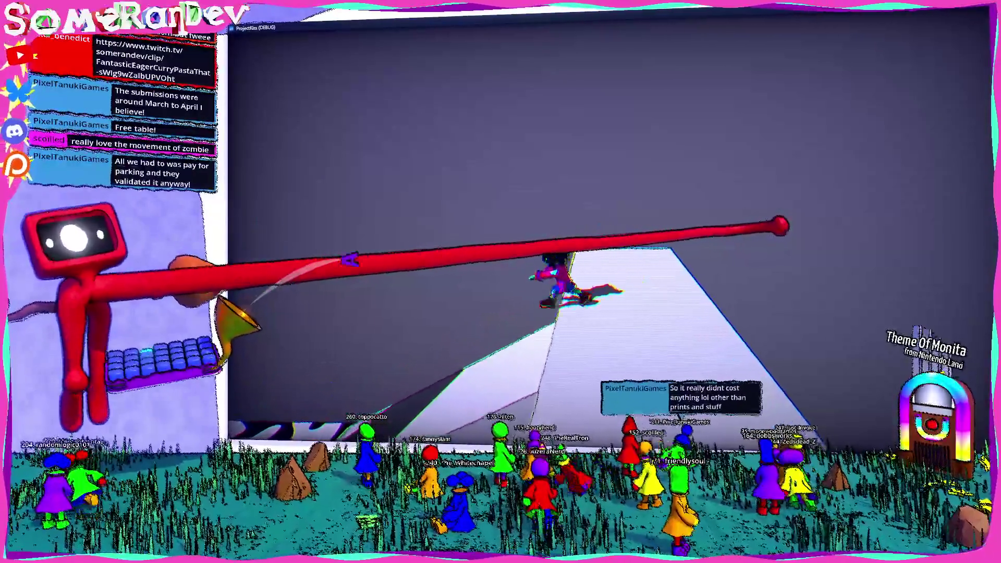
pyautogui.press('space')
pyautogui.press('s')
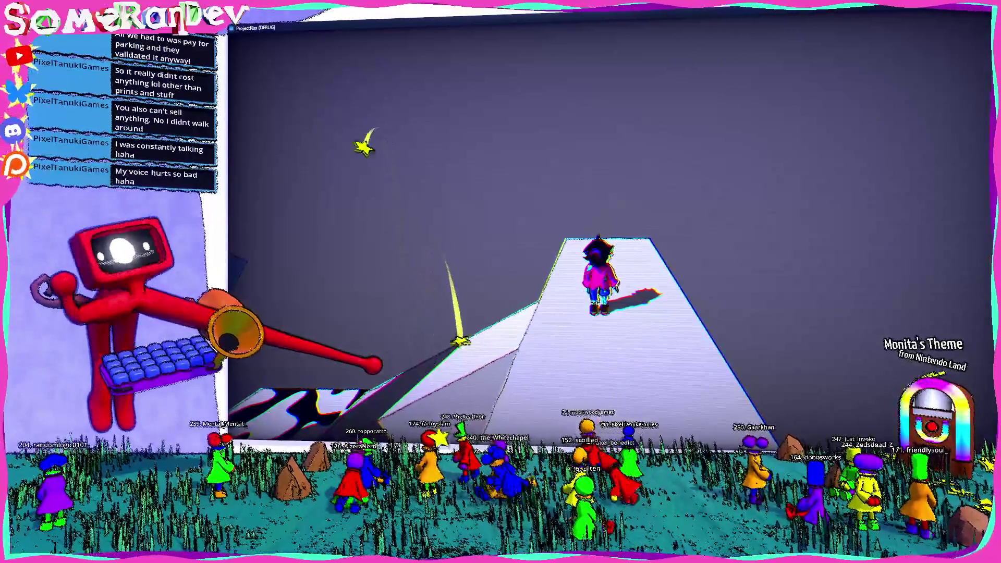
pyautogui.press('a')
pyautogui.press('w')
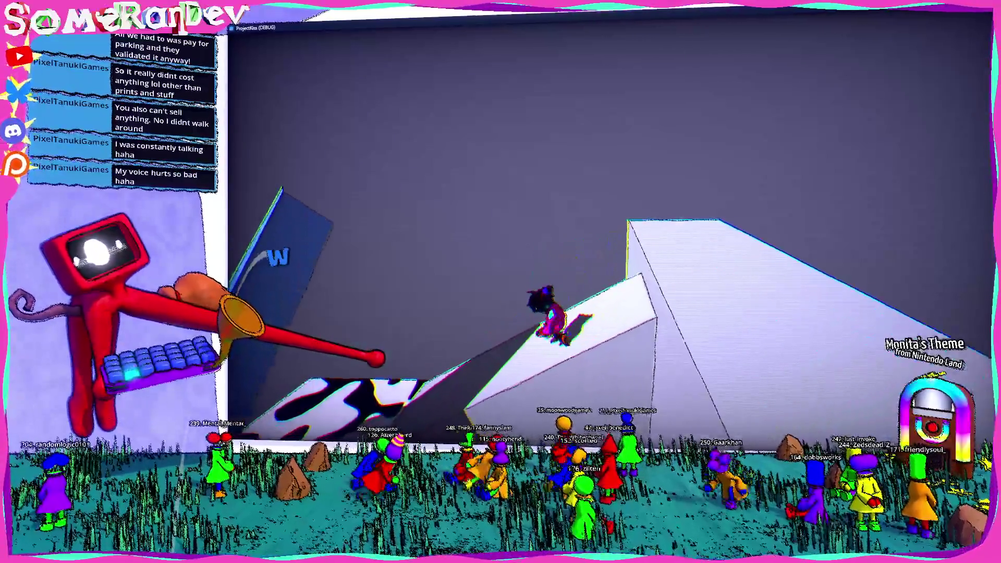
pyautogui.press('d')
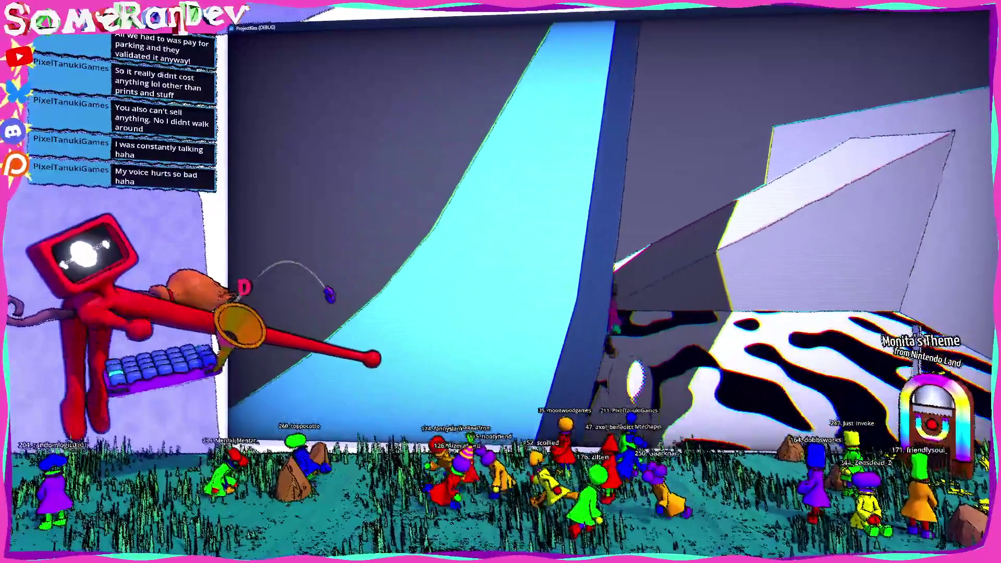
# - Climb the steep blue ramp, let the character slide back down, then close the game
pyautogui.press('a')
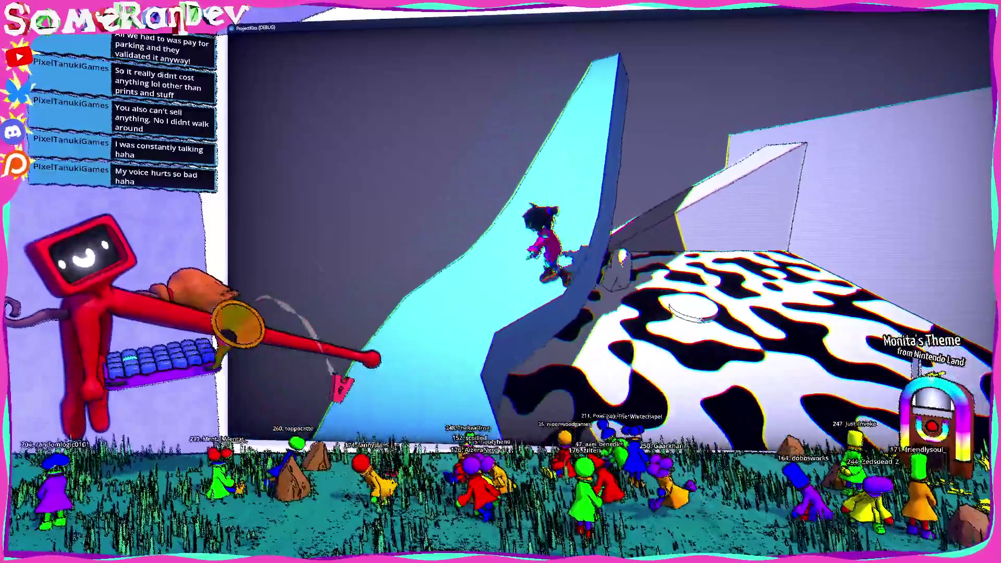
pyautogui.press('w')
pyautogui.press('s')
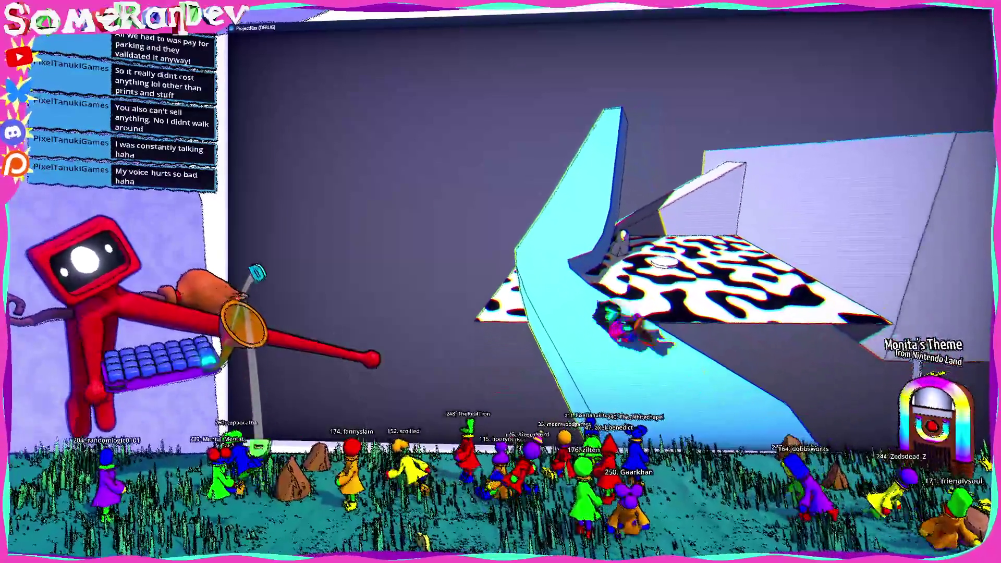
pyautogui.press('s')
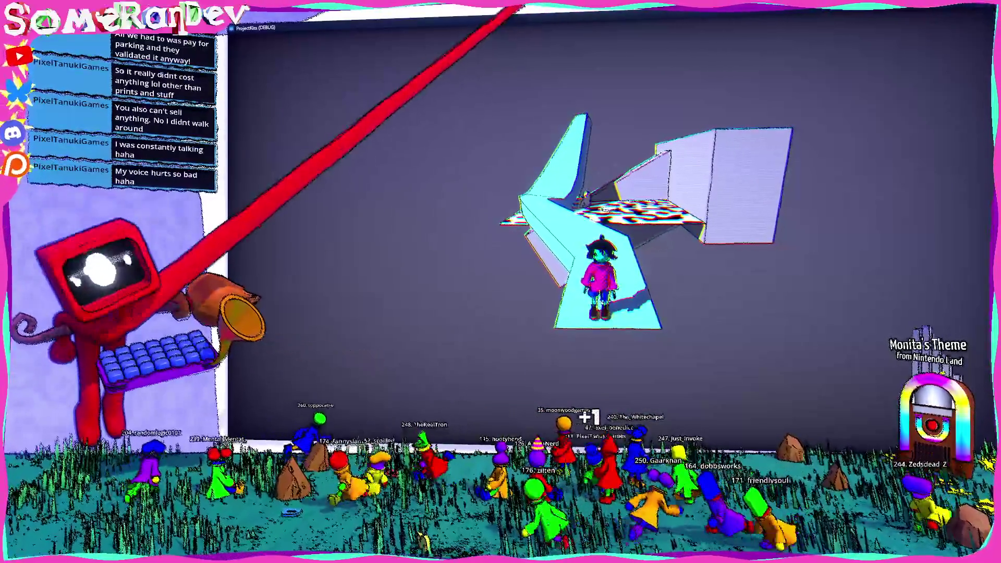
pyautogui.doubleClick(469, 27)
pyautogui.click(777, 69)
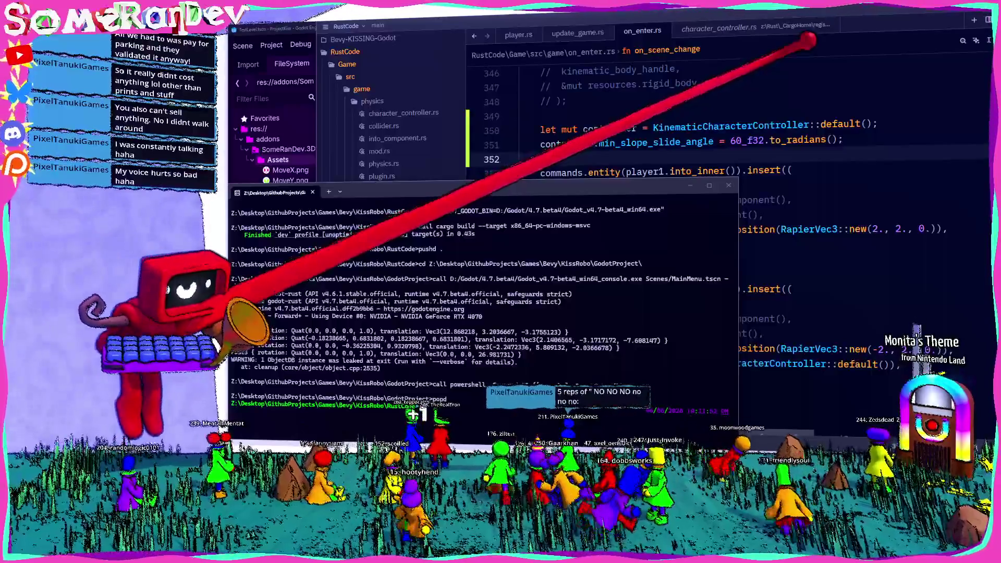
# - Bring the Rust code forward, then select 'snap to slope' in the Notepad to-do list
pyautogui.click(842, 167)
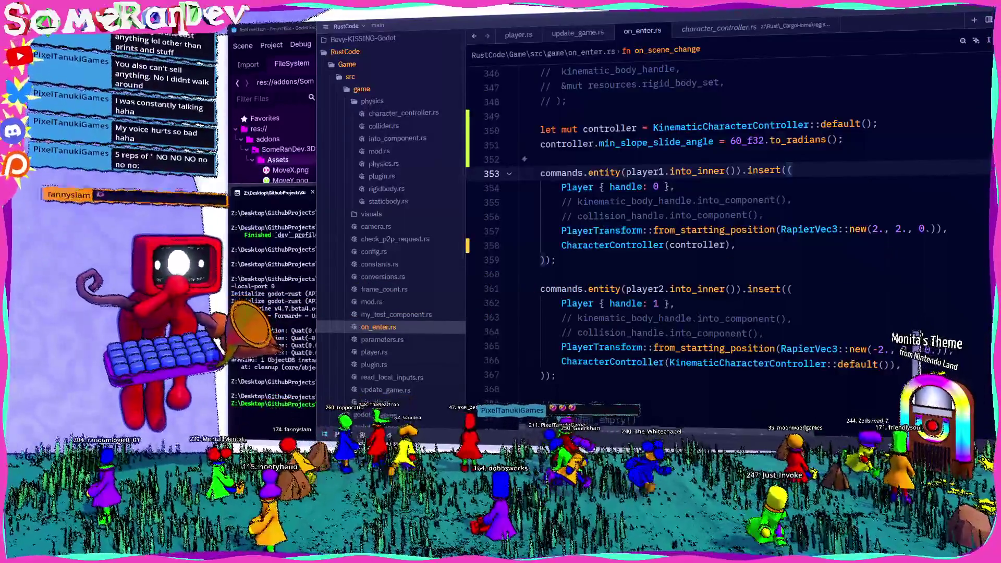
pyautogui.hotkey('alt', 'Tab')
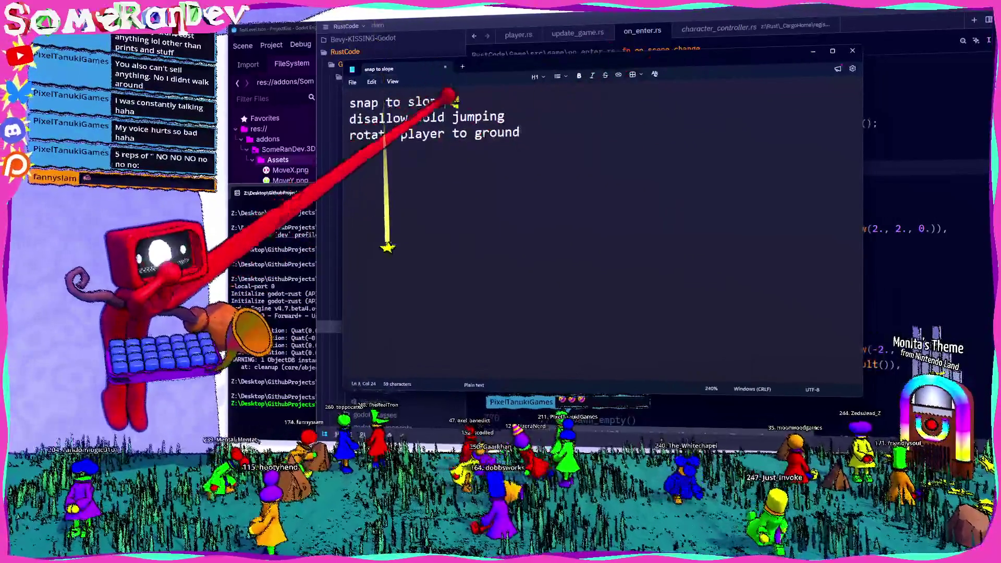
pyautogui.tripleClick(347, 102)
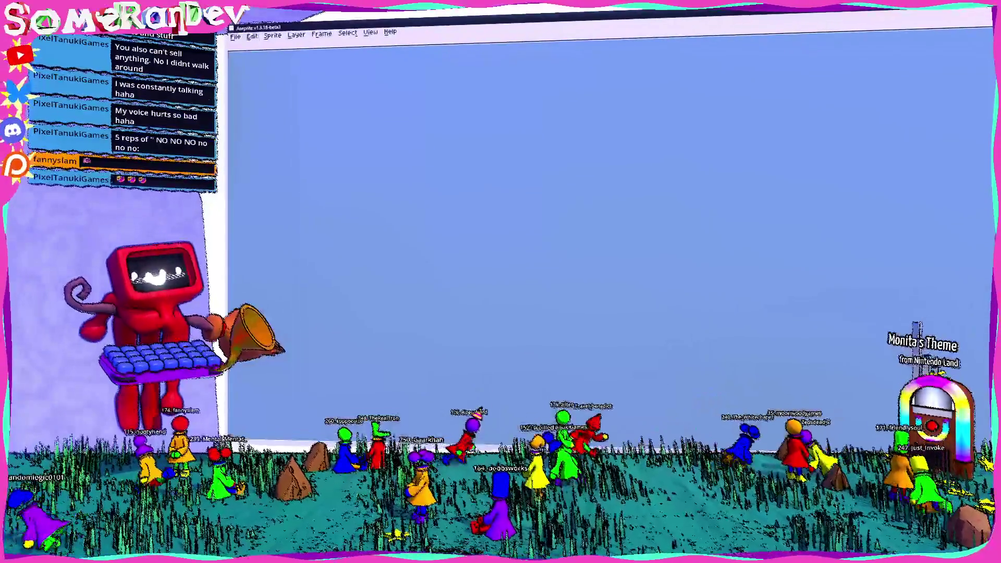
# - Create a new 1920x1080 transparent sprite and fill its canvas white
pyautogui.click(235, 36)
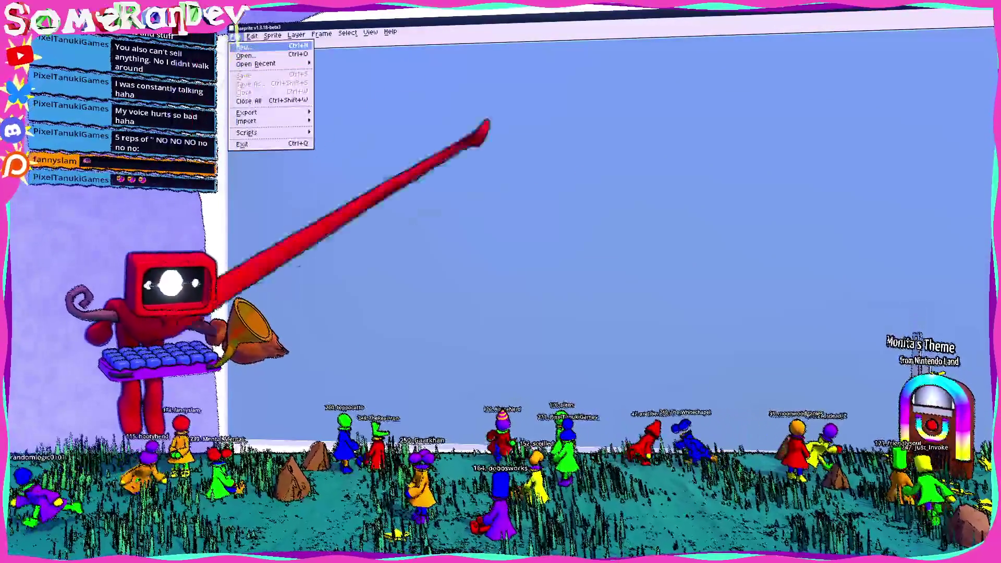
pyautogui.click(266, 56)
pyautogui.click(579, 307)
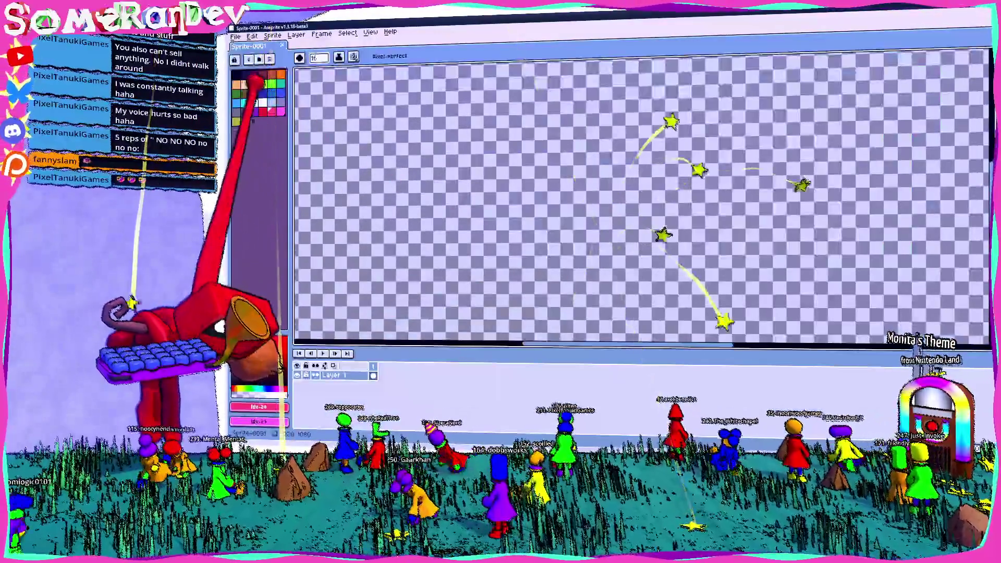
pyautogui.press('g')
pyautogui.click(466, 165)
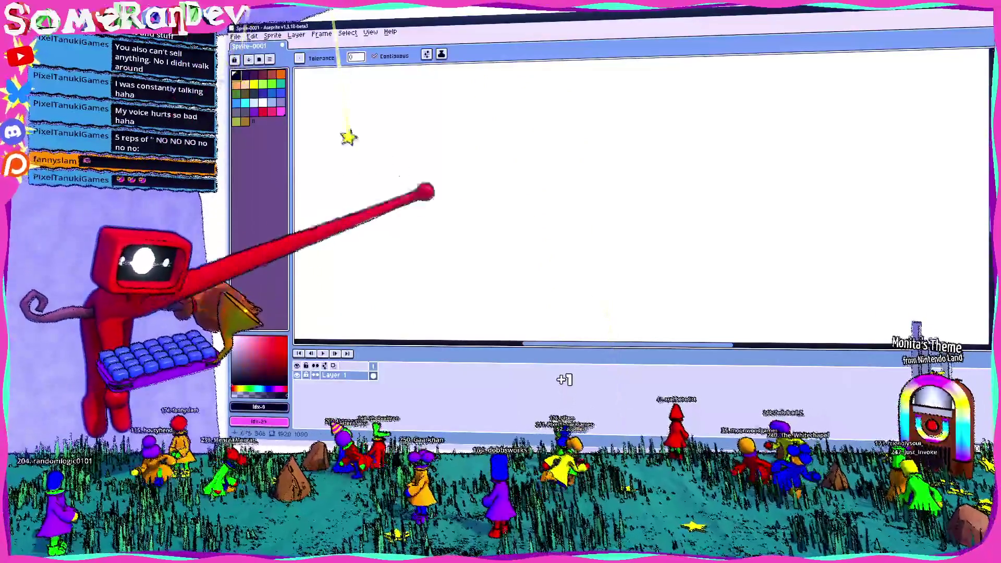
# - Draw a diagonal slope line and fill the area below it black
pyautogui.scroll(-3, 543, 240)
pyautogui.moveTo(671, 197); pyautogui.dragTo(508, 296)
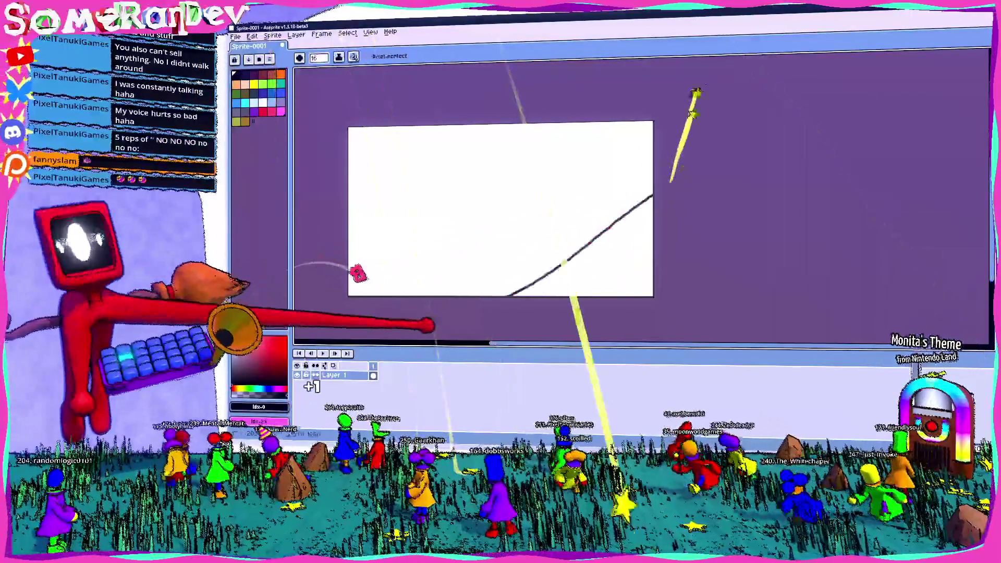
pyautogui.click(617, 279)
pyautogui.scroll(3, 656, 237)
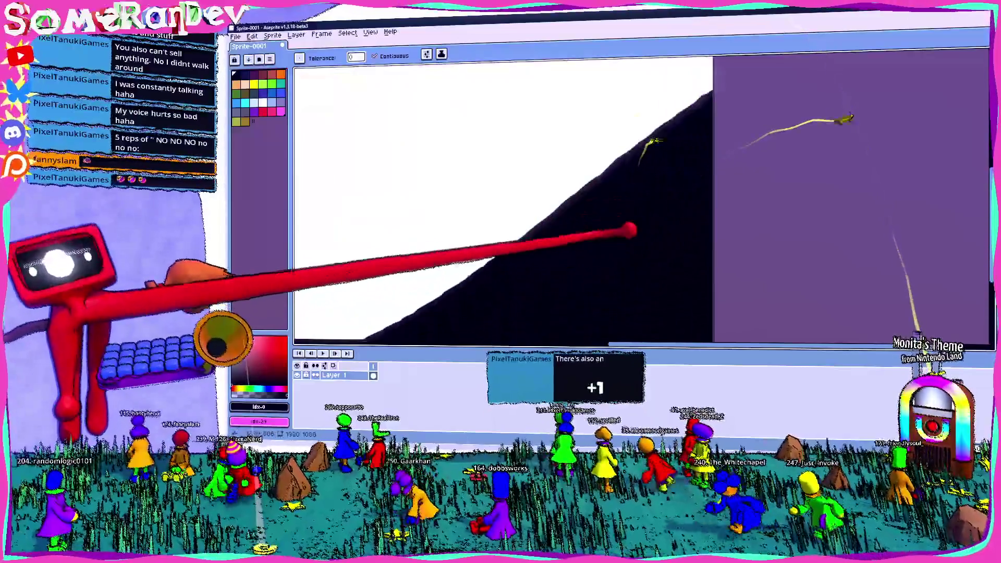
# - On a new Layer 2, brush a red stick figure with legs, body, arms and head
pyautogui.hotkey('shift', 'n')
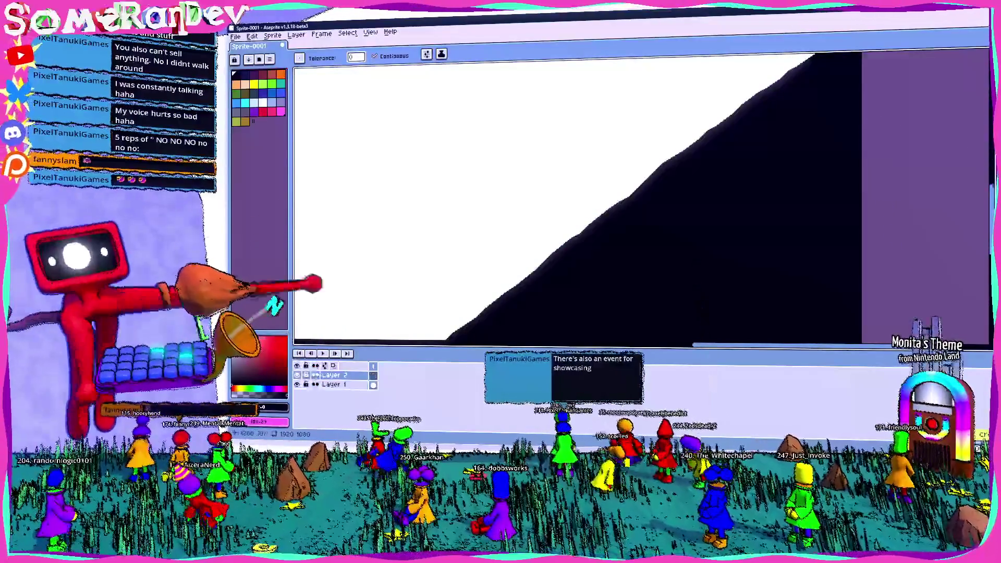
pyautogui.click(264, 110)
pyautogui.press('b')
pyautogui.moveTo(557, 208)
pyautogui.mouseDown()
pyautogui.moveTo(592, 173)
pyautogui.moveTo(602, 189)
pyautogui.mouseUp()
pyautogui.moveTo(582, 111); pyautogui.dragTo(552, 94)
pyautogui.moveTo(552, 130); pyautogui.dragTo(590, 111)
# - Select the stick figure, rotate it -14.5° and place it lying on the black slope
pyautogui.press('m')
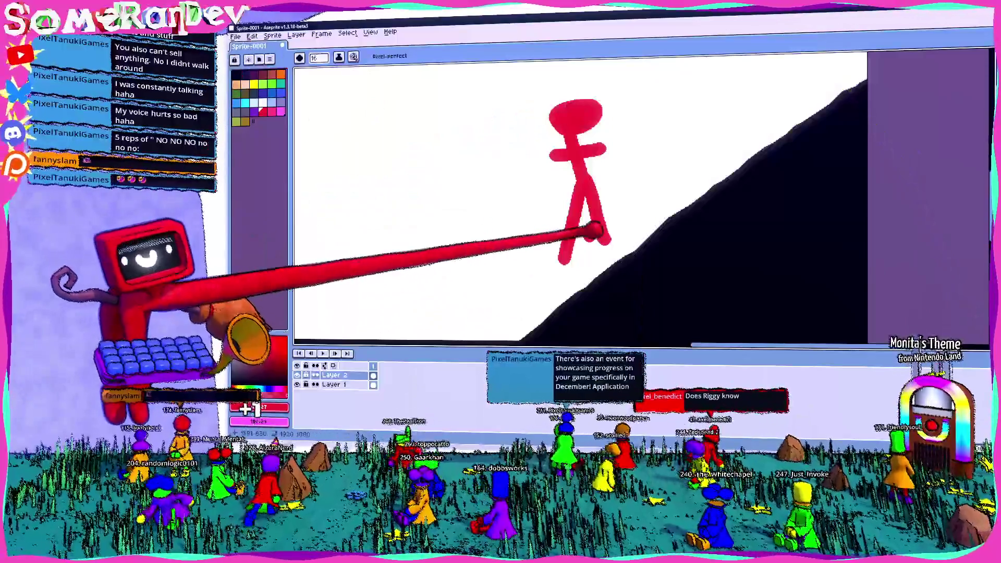
pyautogui.moveTo(681, 296); pyautogui.dragTo(505, 129)
pyautogui.moveTo(559, 152); pyautogui.dragTo(592, 160)
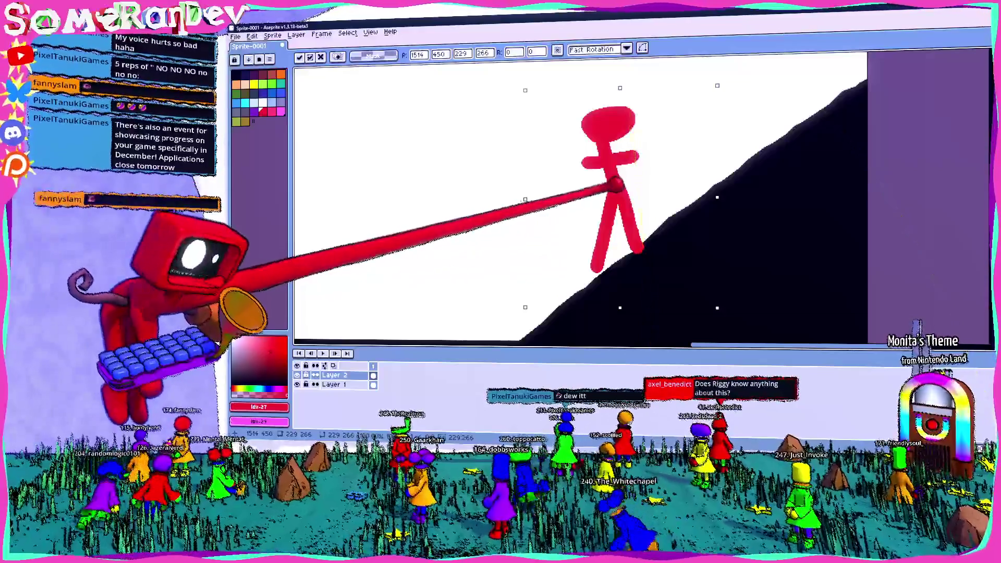
pyautogui.moveTo(608, 175)
pyautogui.mouseDown()
pyautogui.moveTo(566, 180)
pyautogui.moveTo(565, 219)
pyautogui.mouseUp()
pyautogui.scroll(-2, 522, 294)
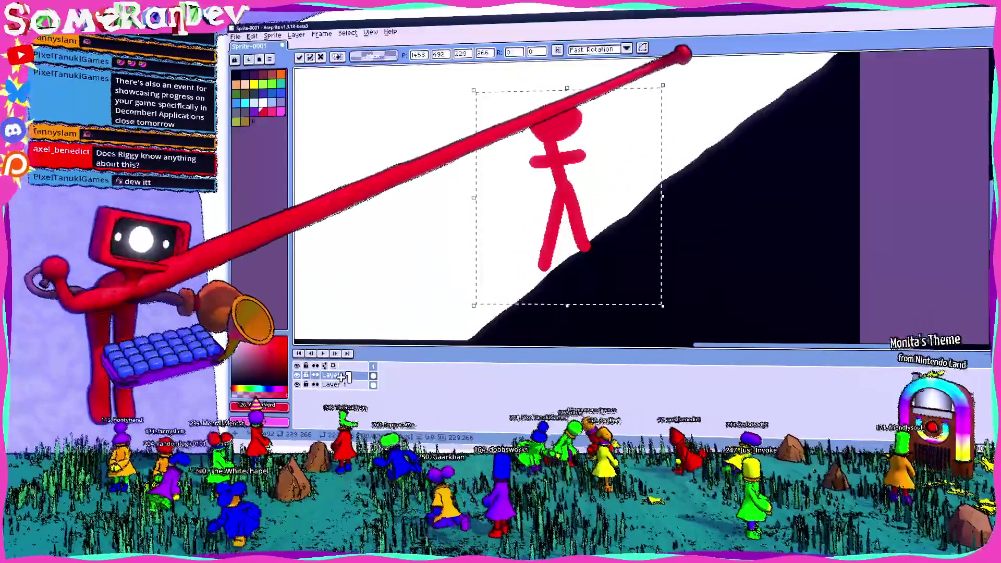
pyautogui.moveTo(708, 140)
pyautogui.mouseDown()
pyautogui.moveTo(469, 157)
pyautogui.moveTo(434, 124)
pyautogui.moveTo(711, 112)
pyautogui.moveTo(515, 152)
pyautogui.moveTo(559, 167)
pyautogui.moveTo(603, 139)
pyautogui.moveTo(532, 197)
pyautogui.moveTo(458, 308)
pyautogui.moveTo(669, 217)
pyautogui.mouseUp()
pyautogui.moveTo(489, 255)
pyautogui.mouseDown()
pyautogui.moveTo(579, 160)
pyautogui.moveTo(407, 251)
pyautogui.mouseUp()
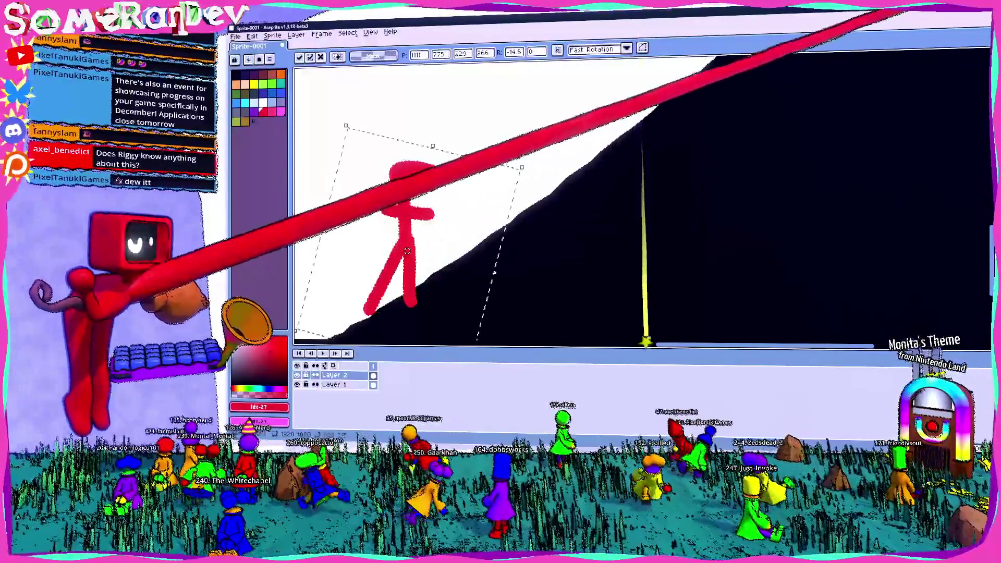
pyautogui.hotkey('alt', 'Tab')
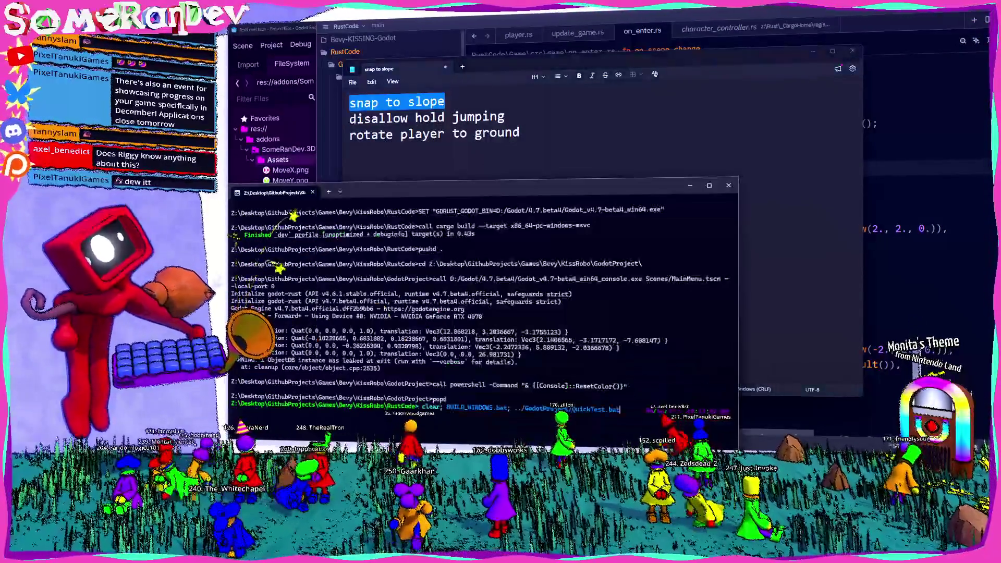
# - Rebuild and launch the game, then walk the character up the white ramp to its top
pyautogui.press('Return')
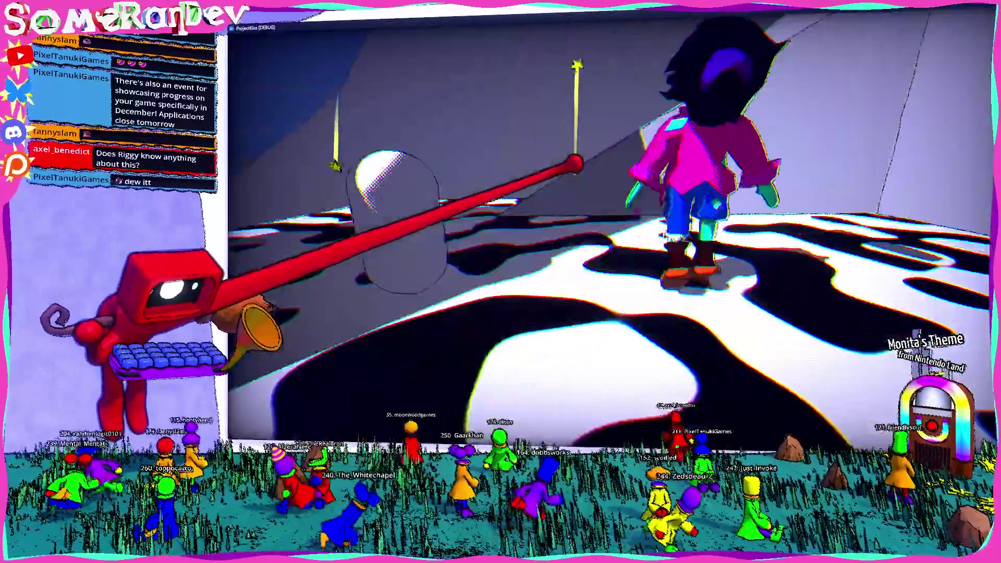
pyautogui.press('w')
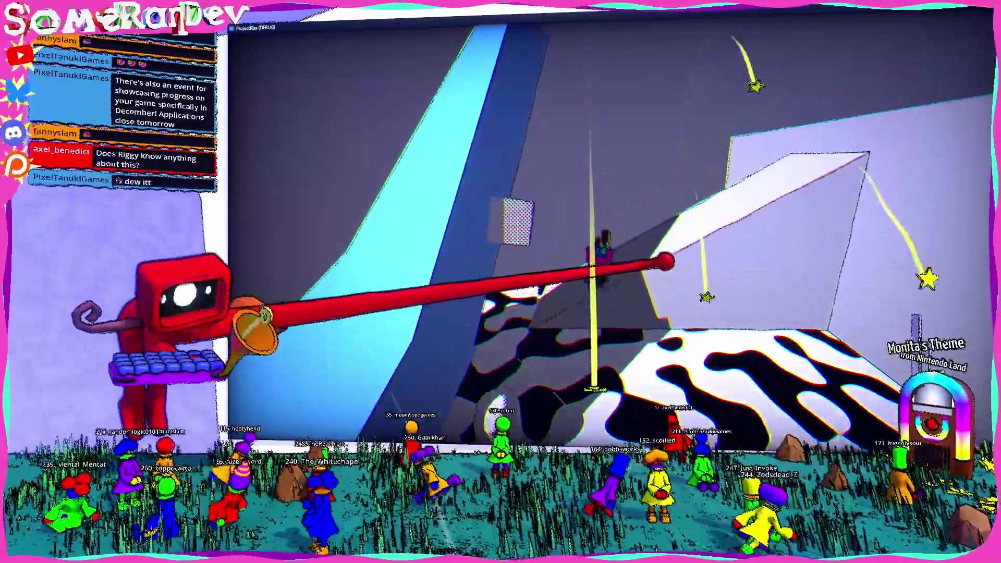
pyautogui.press('w')
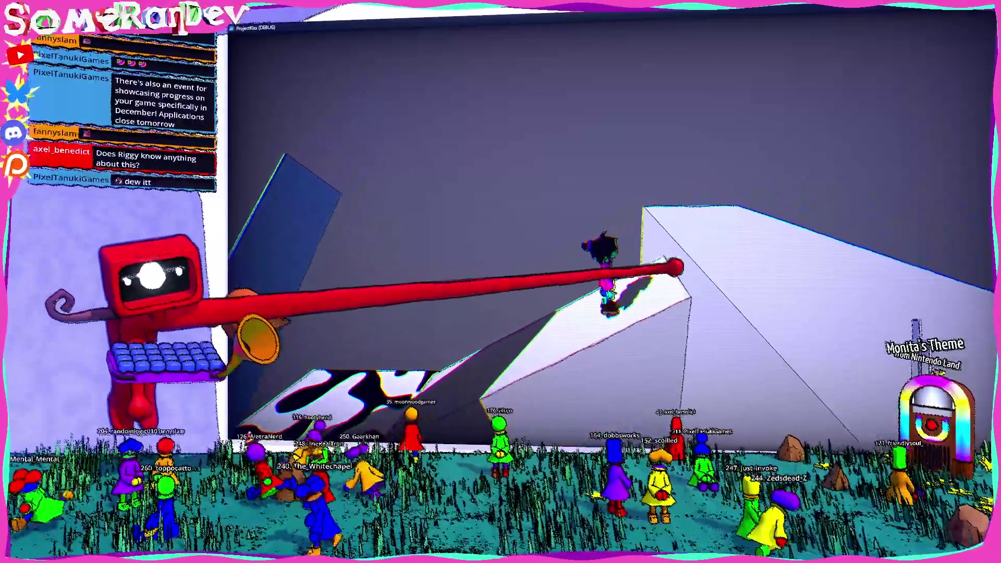
pyautogui.press('w')
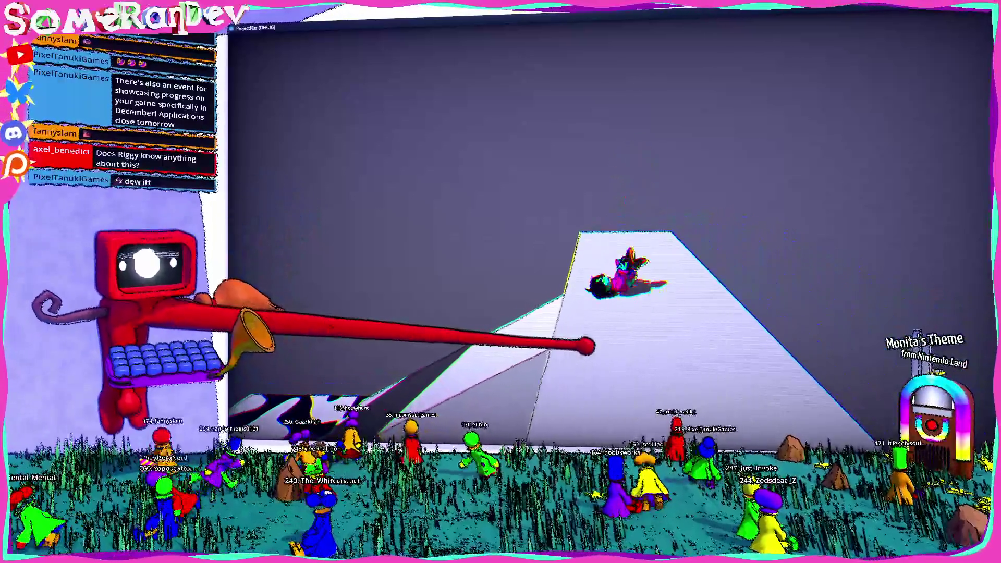
pyautogui.press('w')
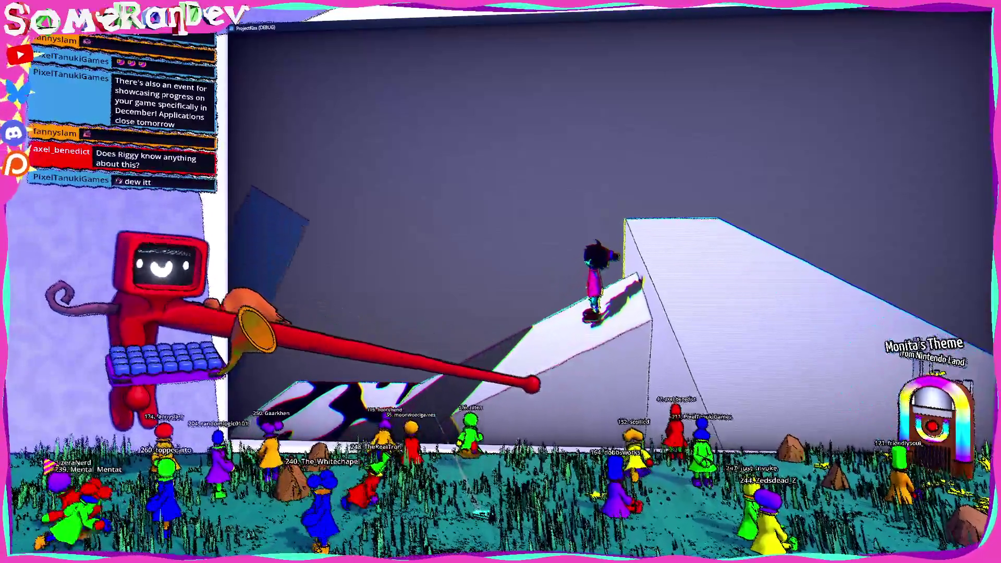
pyautogui.press('w')
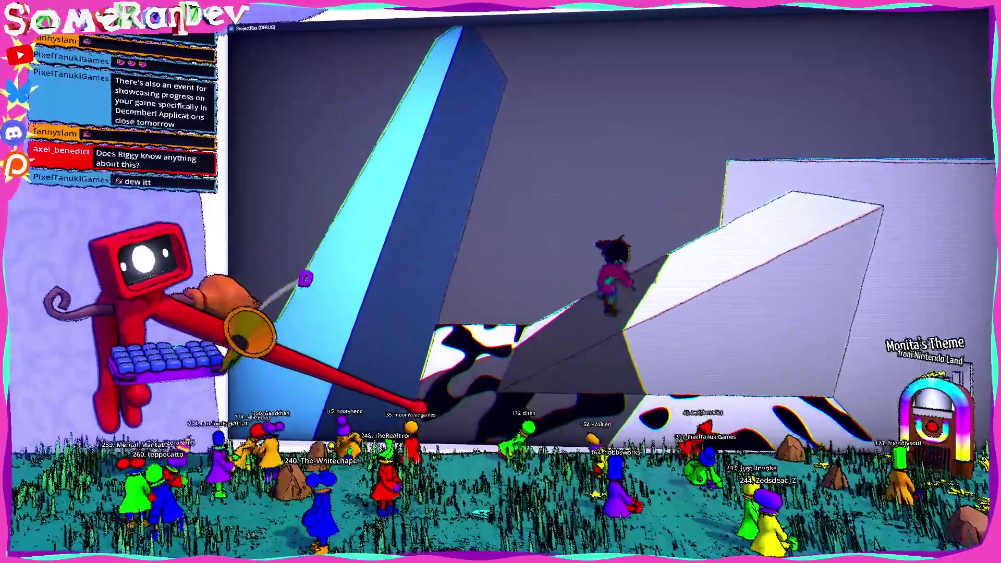
pyautogui.press('w')
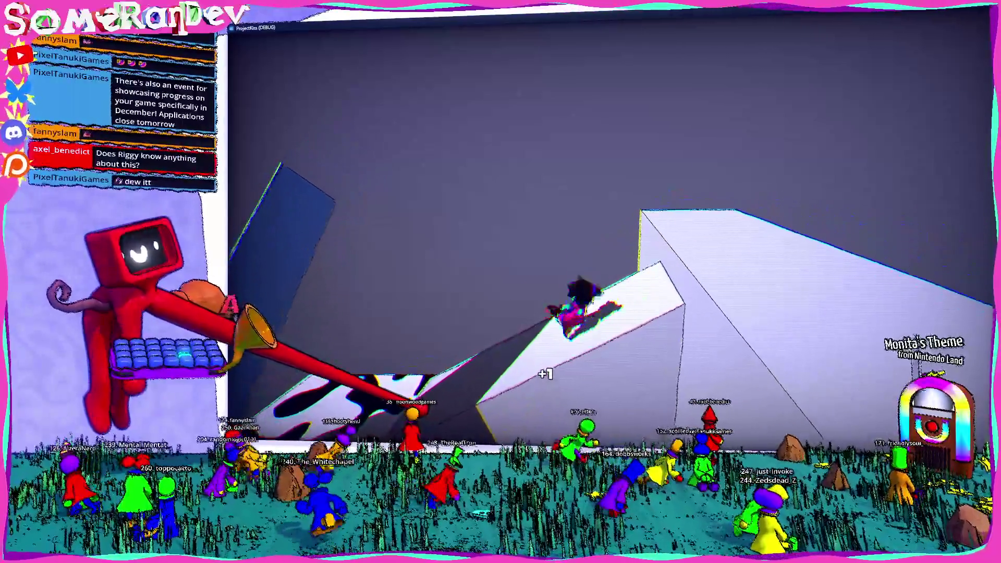
pyautogui.press('w')
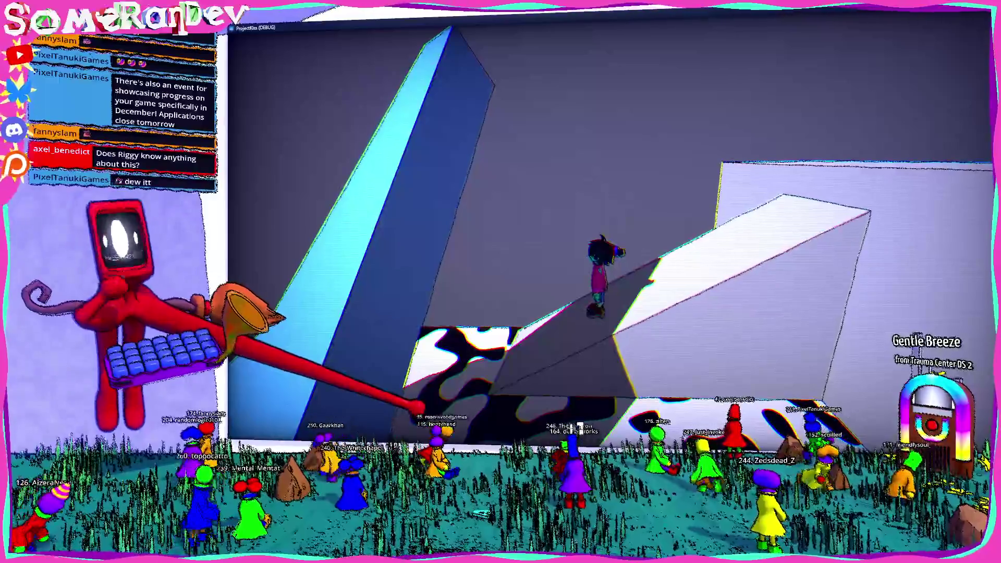
# - Walk back down and run up the white ramp again, then close the game with Escape
pyautogui.press('w')
pyautogui.press('a')
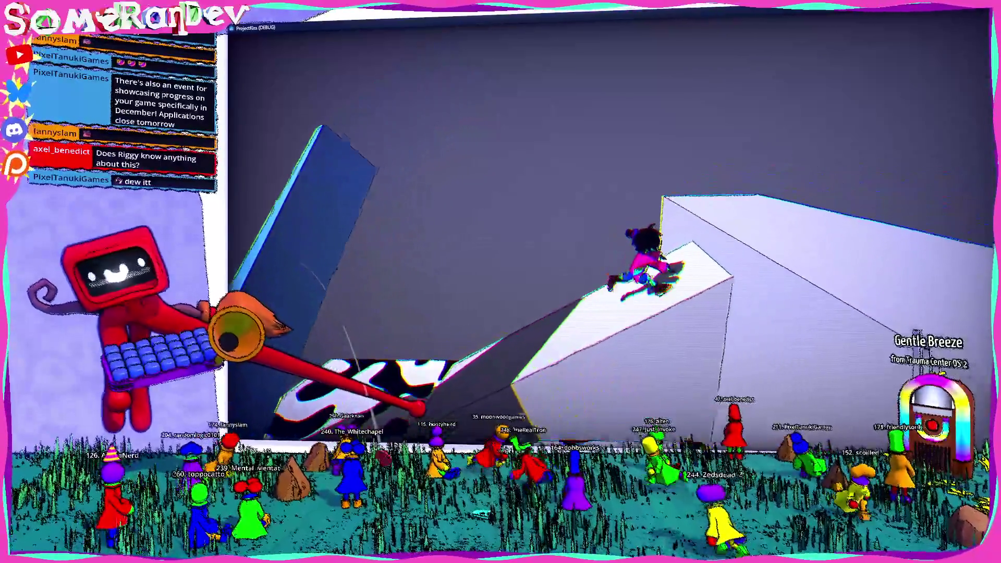
pyautogui.press('d')
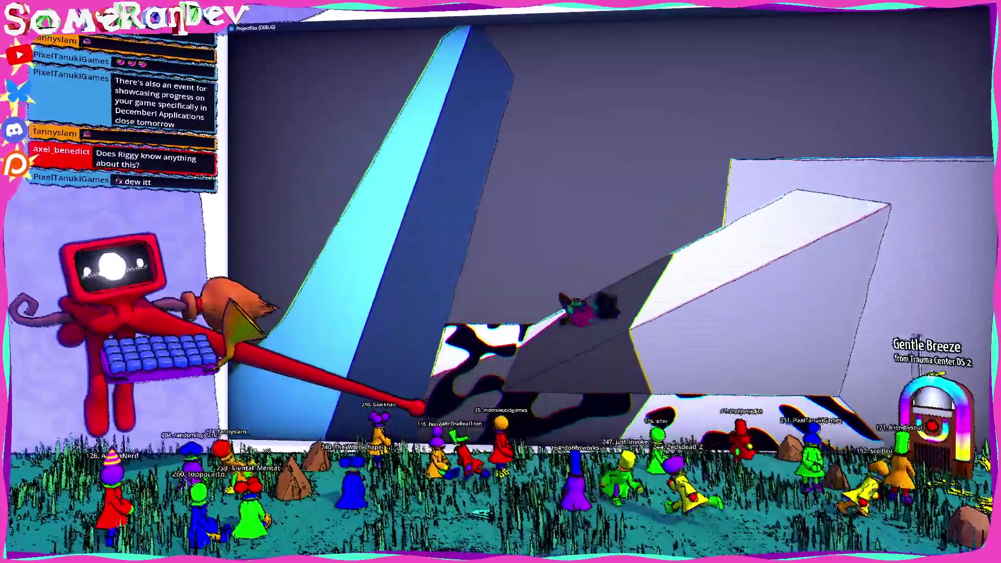
pyautogui.press('w')
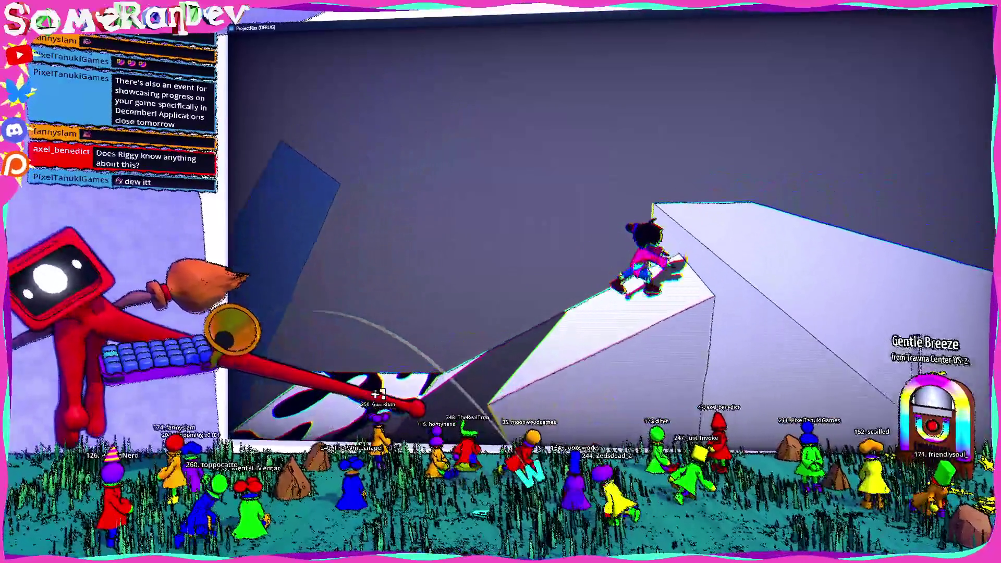
pyautogui.press('s')
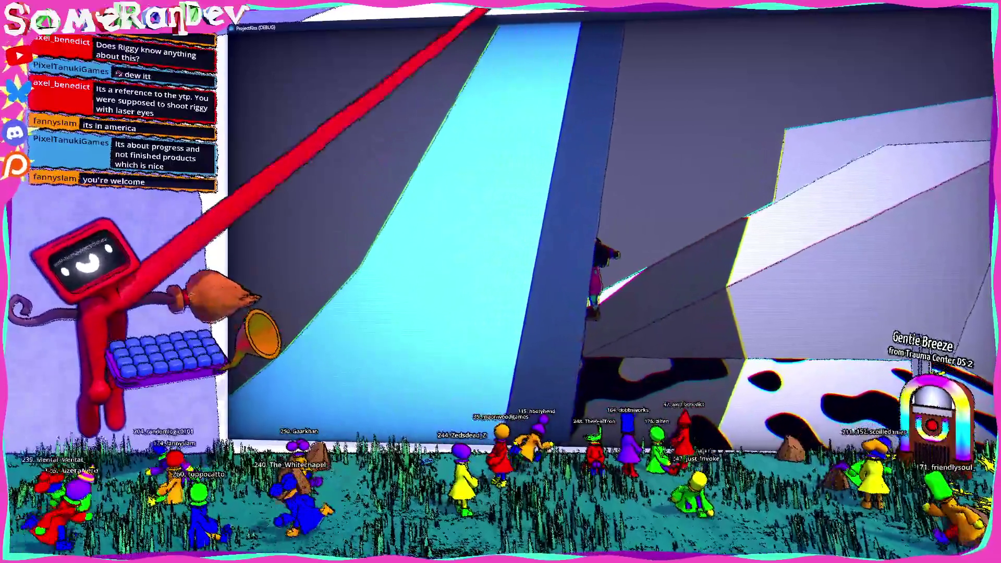
pyautogui.press('Escape')
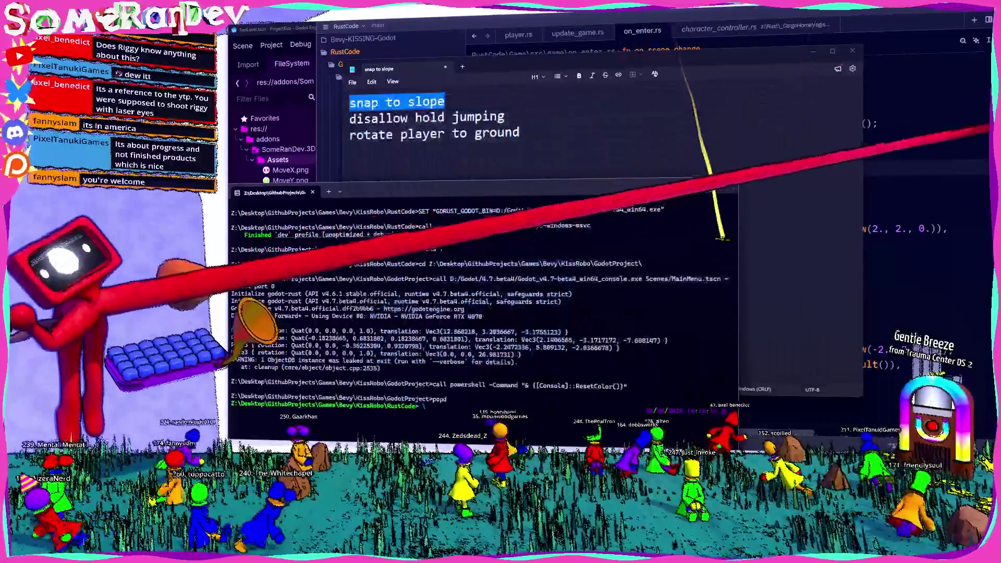
# - Inspect min_slope_slide_angle (60°) on line 351, then compare with Rapier's Slopes documentation
pyautogui.hotkey('alt', 'Tab')
pyautogui.moveTo(647, 141)
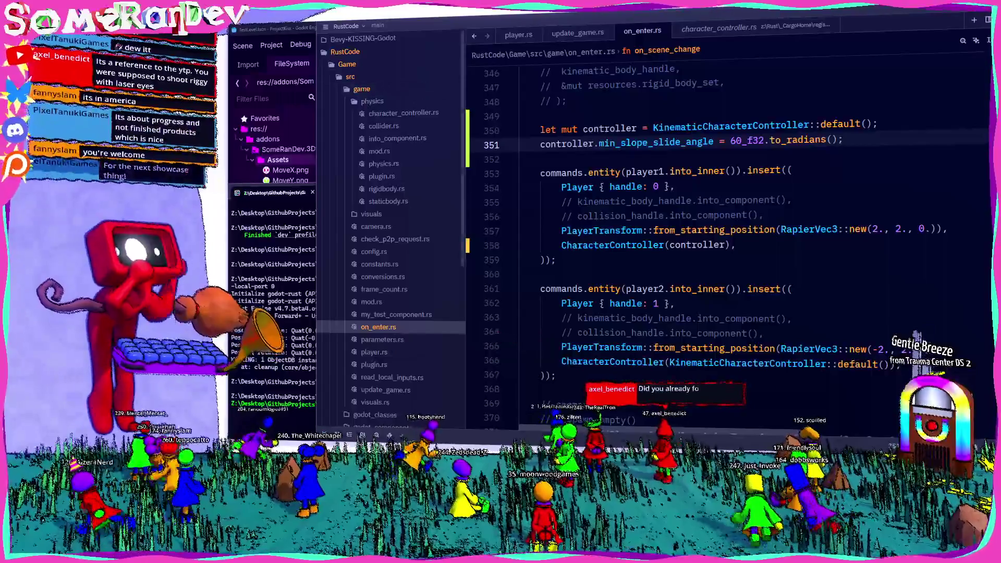
pyautogui.hotkey('alt', 'Tab')
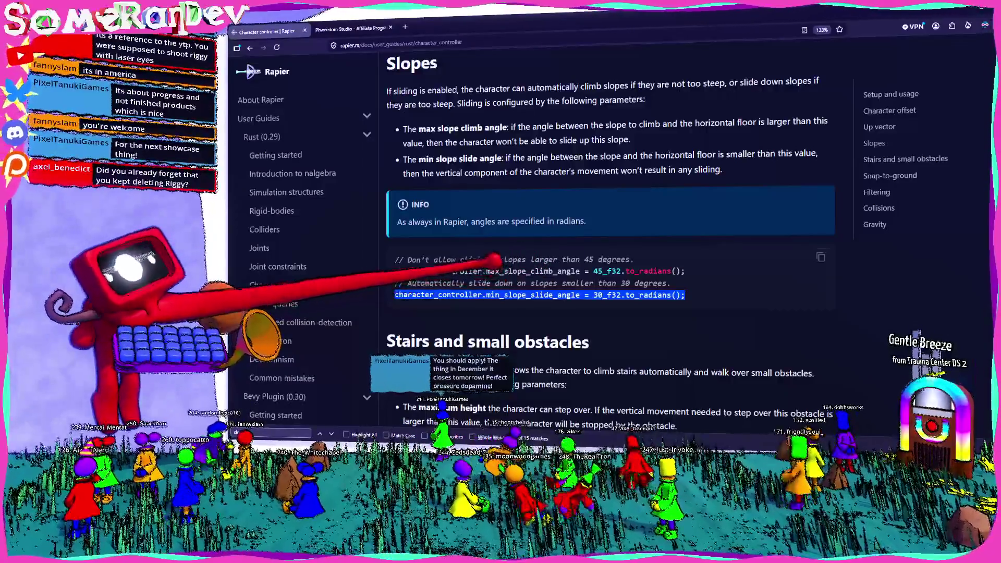
pyautogui.moveTo(488, 271); pyautogui.dragTo(595, 270)
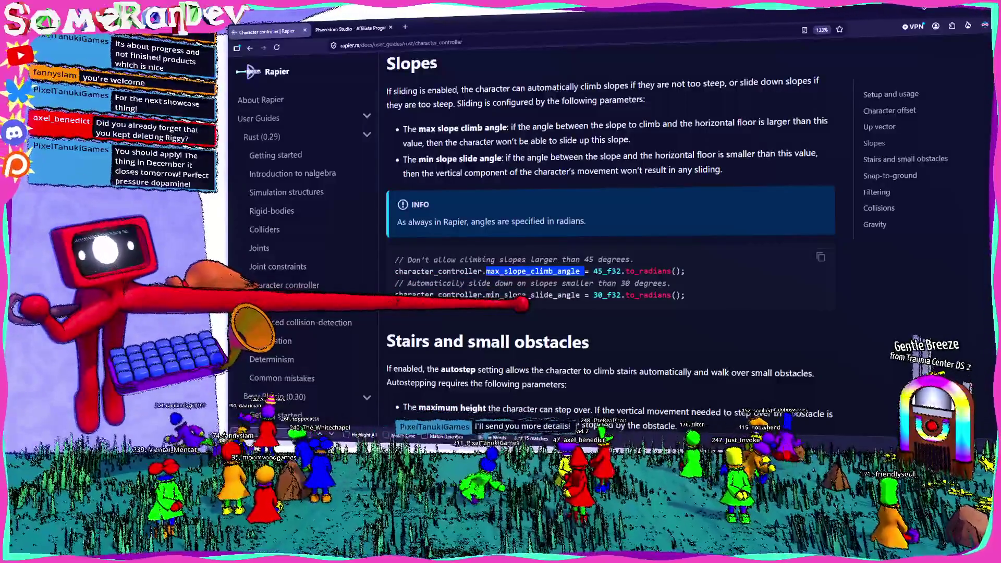
pyautogui.doubleClick(509, 296)
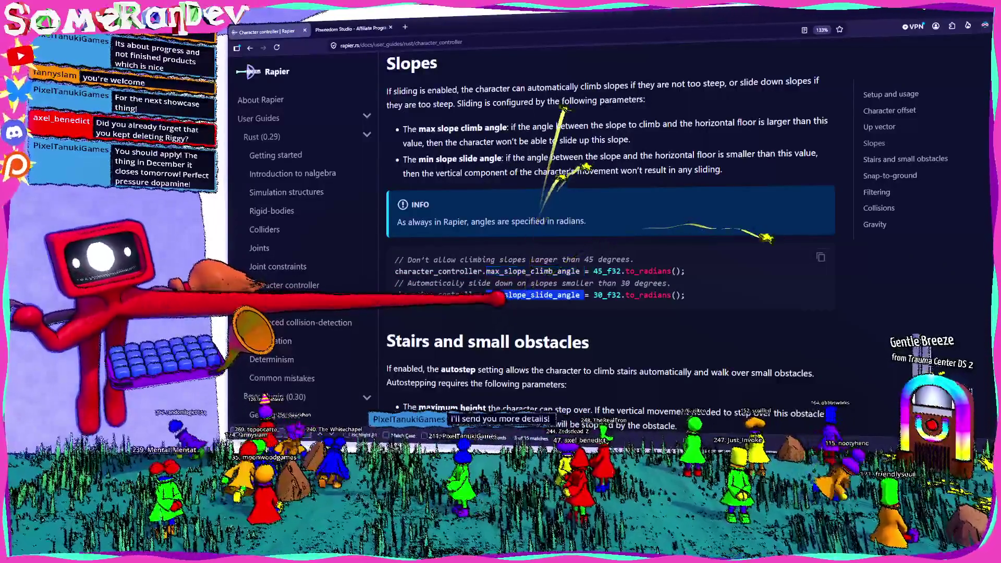
pyautogui.write('slope')
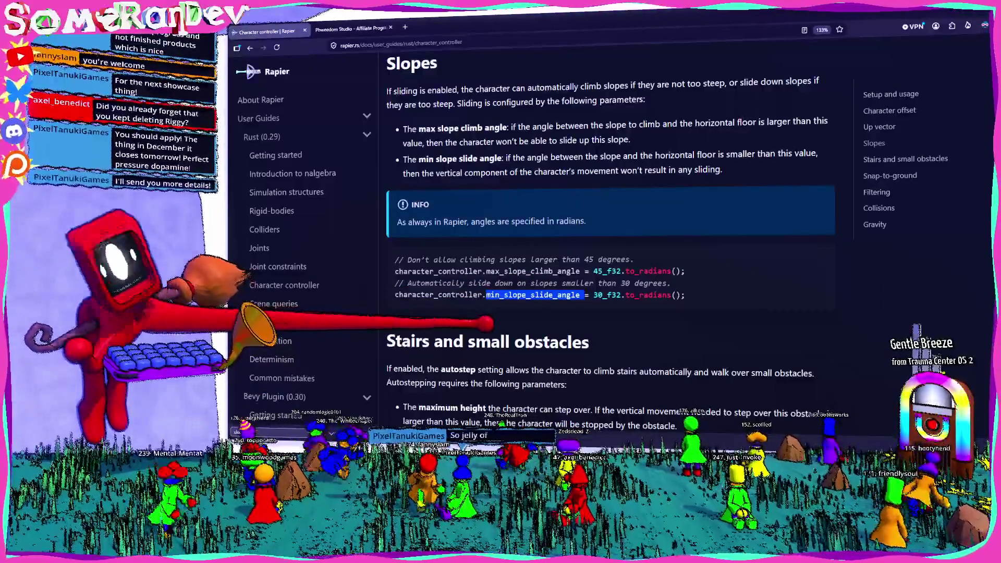
pyautogui.click(563, 294)
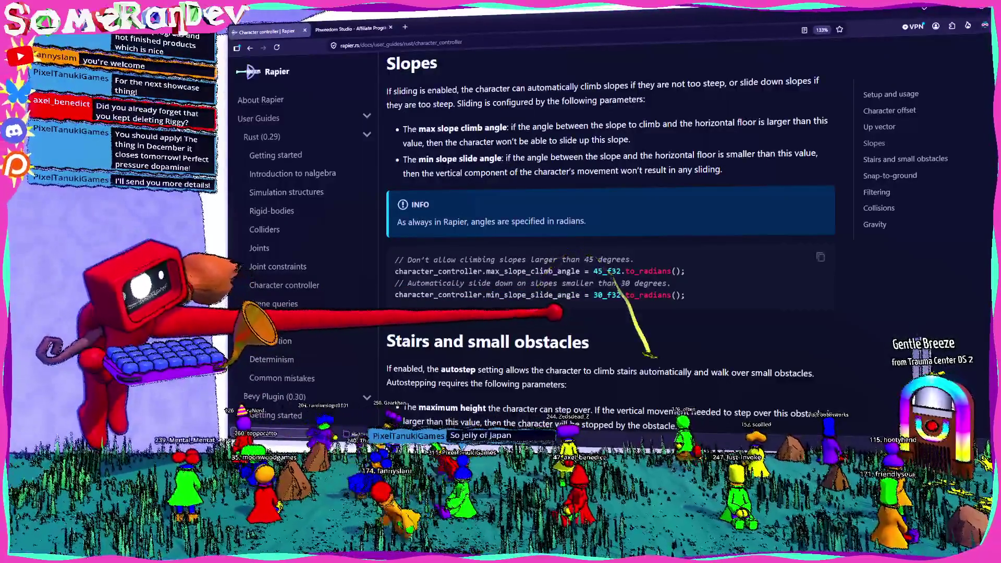
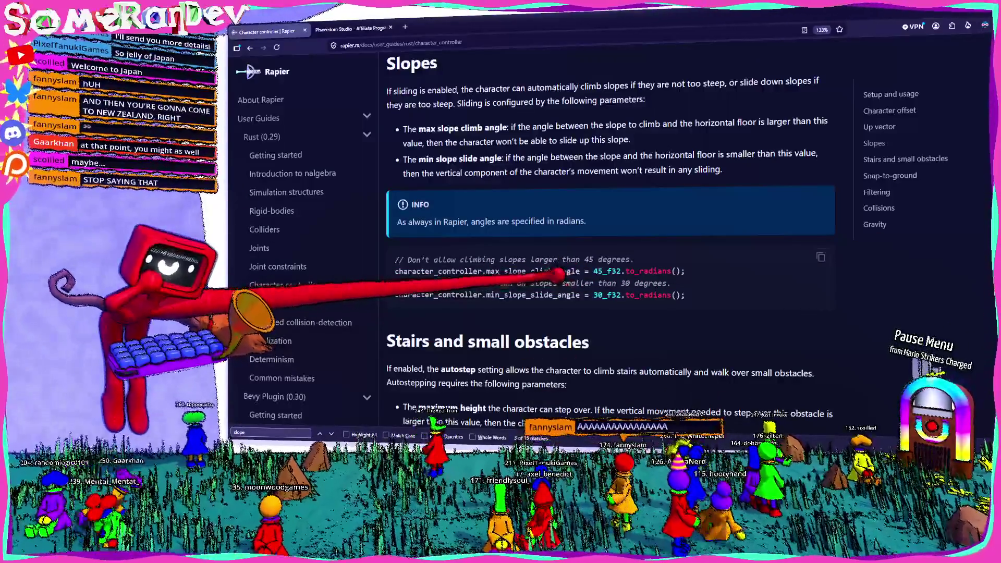
# - Look over the min_slope_slide_angle example, then move on to the Snap-to-ground section of the Rapier docs
pyautogui.doubleClick(530, 295)
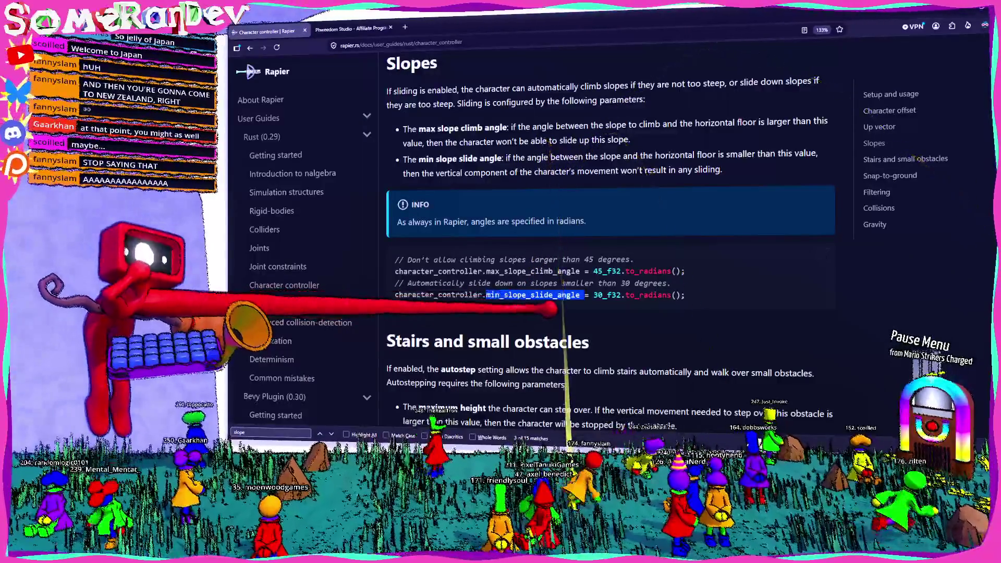
pyautogui.click(549, 309)
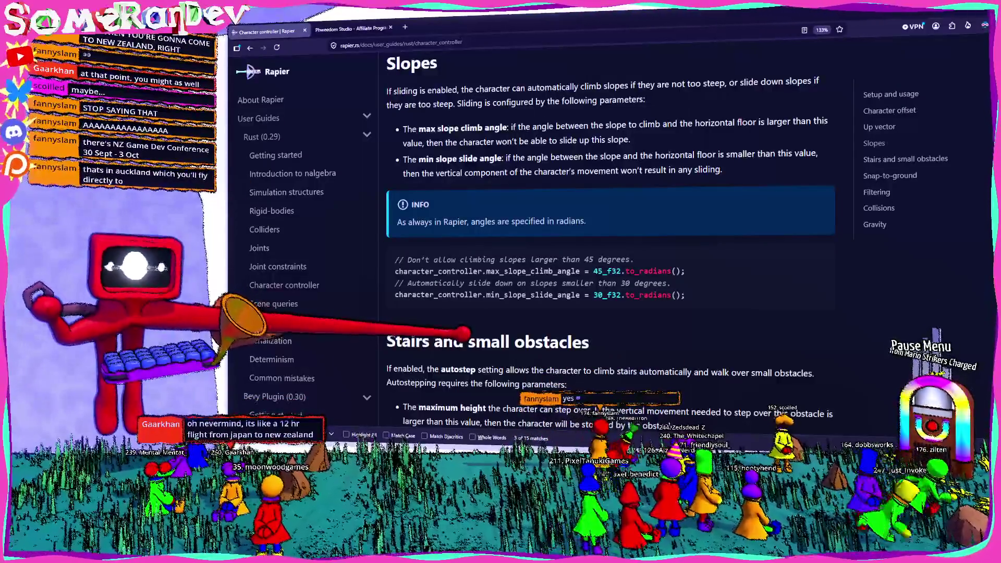
pyautogui.press('Return')
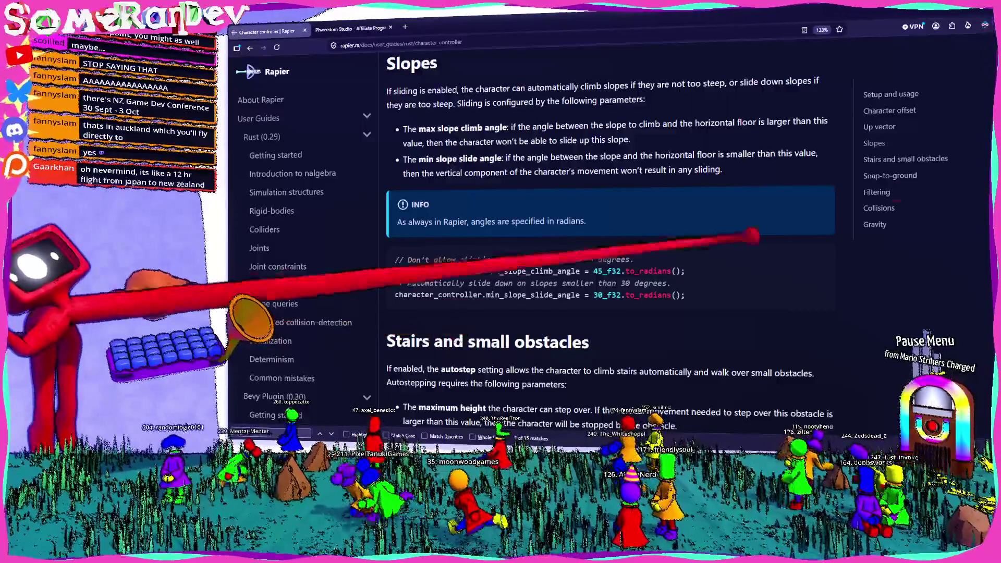
pyautogui.scroll(-5, 610, 240)
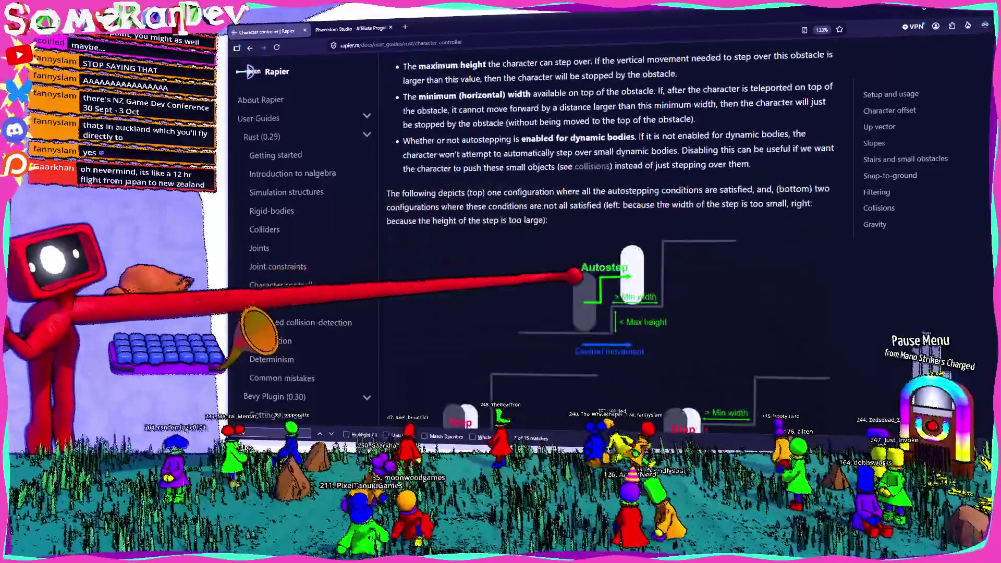
pyautogui.scroll(-3, 610, 240)
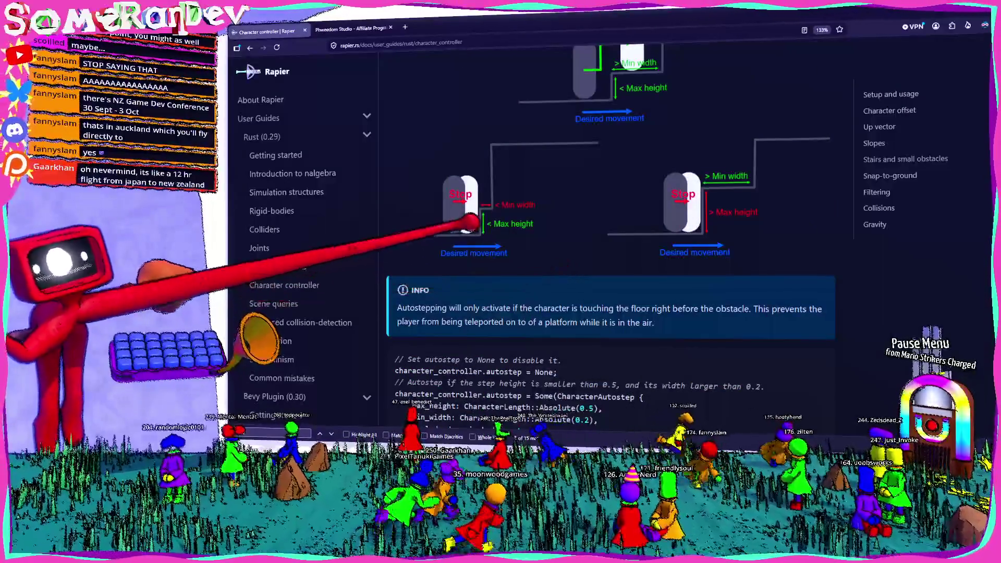
pyautogui.scroll(-1, 610, 225)
pyautogui.scroll(-5, 610, 240)
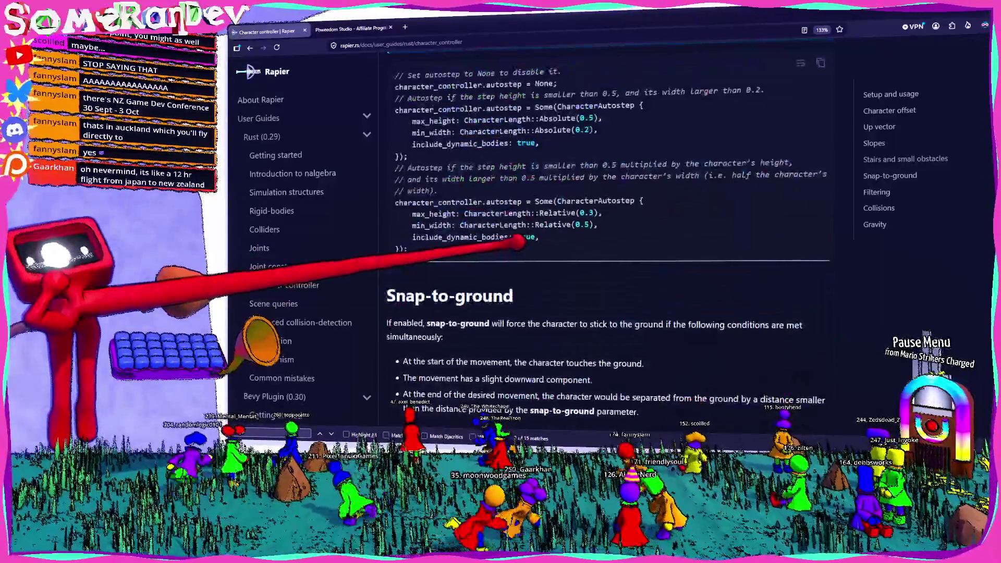
pyautogui.scroll(-6, 509, 237)
pyautogui.scroll(5, 522, 230)
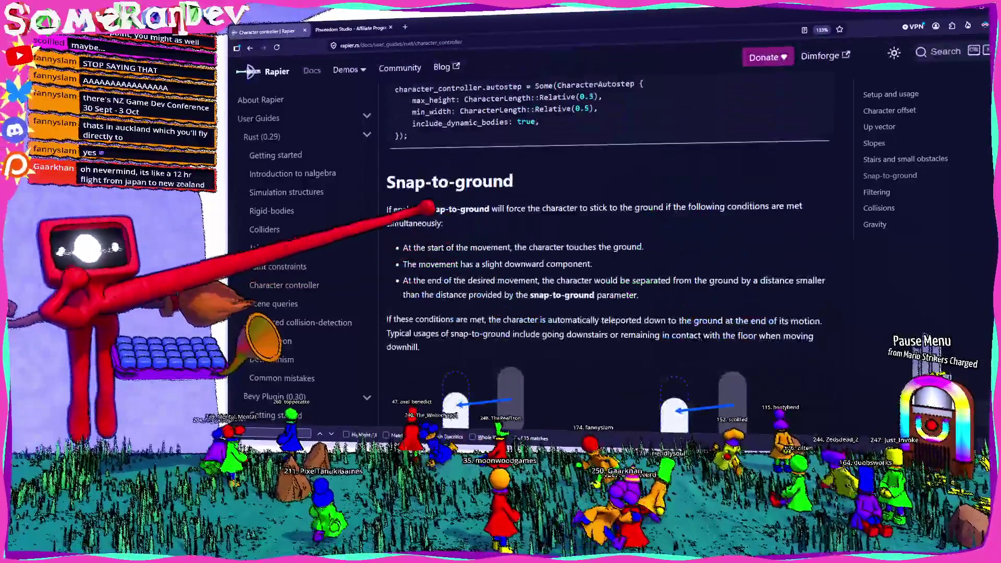
pyautogui.scroll(-6, 500, 246)
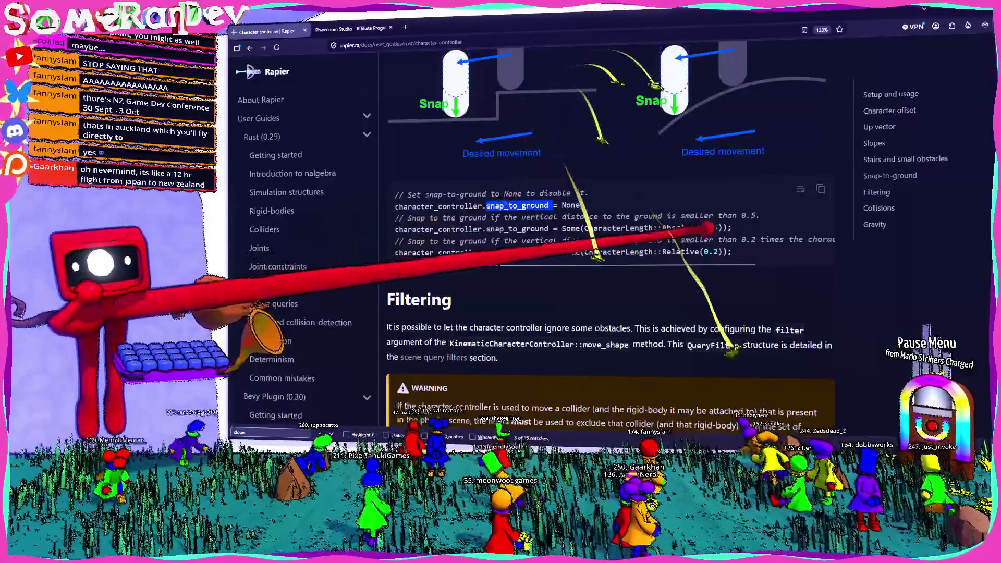
# - Copy the snap_to_ground = None through Absolute(0.5) example lines and return to Zed
pyautogui.moveTo(733, 229); pyautogui.dragTo(583, 215)
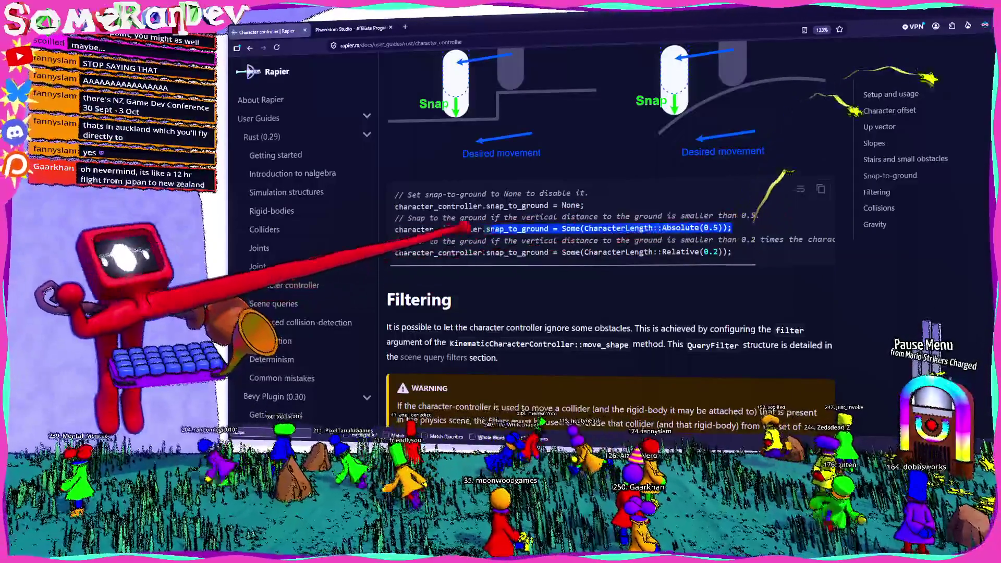
pyautogui.keyDown('shift'); pyautogui.click(395, 206); pyautogui.keyUp('shift')
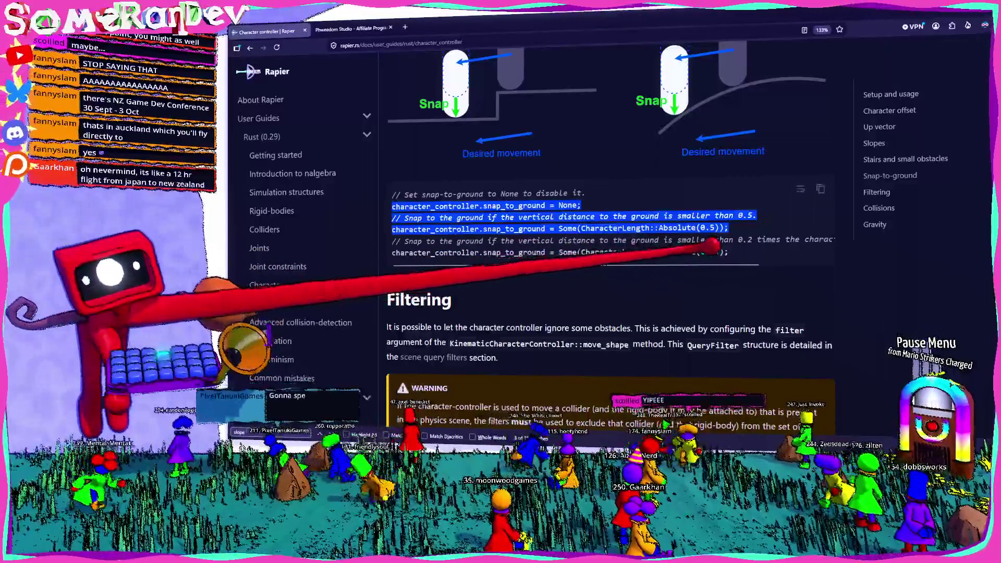
pyautogui.hscroll(3, 714, 242)
pyautogui.hscroll(-3, 713, 243)
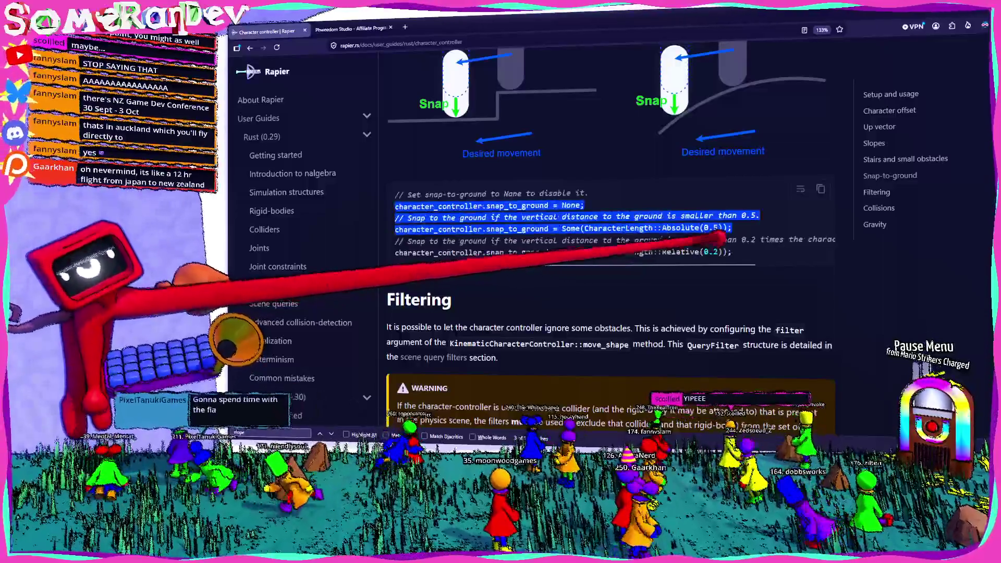
pyautogui.click(764, 222)
pyautogui.moveTo(764, 221); pyautogui.dragTo(395, 205)
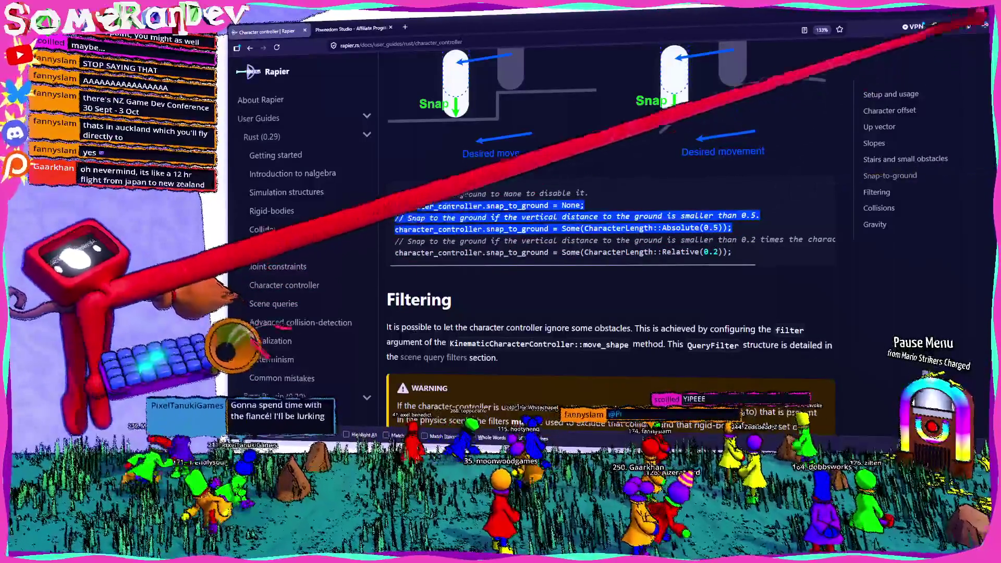
pyautogui.hotkey('alt', 'Tab')
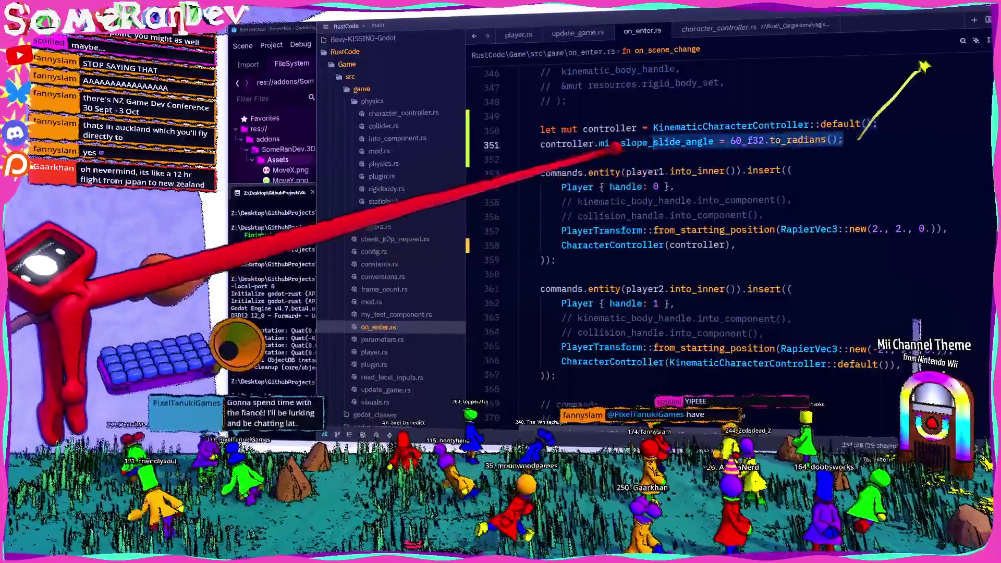
# - Replace line 351 with the pasted snap-to-ground example and delete the None line and its comment
pyautogui.moveTo(844, 140); pyautogui.dragTo(538, 143)
pyautogui.write('character_controller.snap_to_ground = None; // Snap to the ground if the vertical distance to the ground is smaller than 0.5. character_controller.snap_to_ground = Some(CharacterLength::Absolute(0.5));')
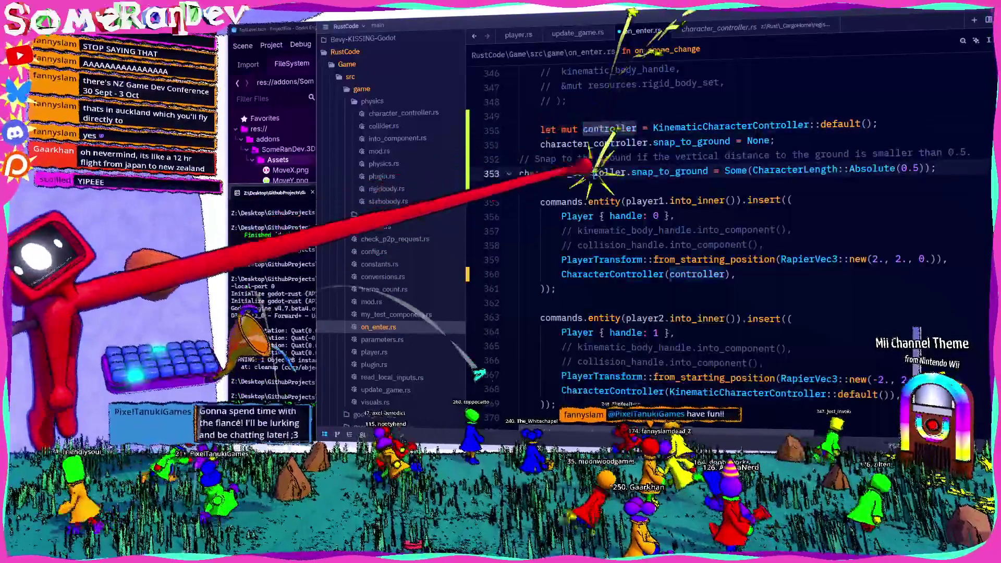
pyautogui.moveTo(973, 155); pyautogui.dragTo(544, 155)
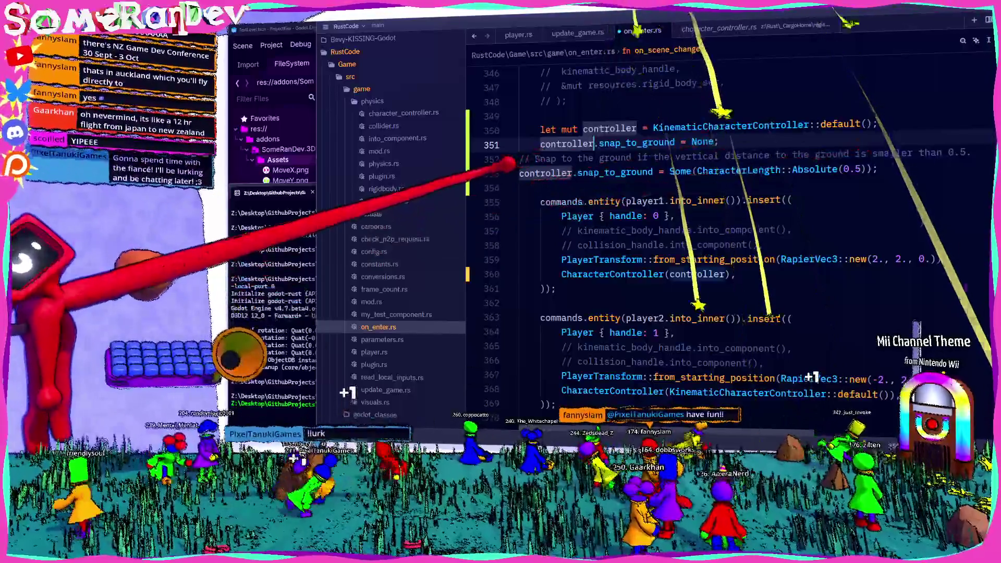
pyautogui.hotkey('ctrl', 'shift', 'k')
pyautogui.hotkey('ctrl', 'shift', 'k')
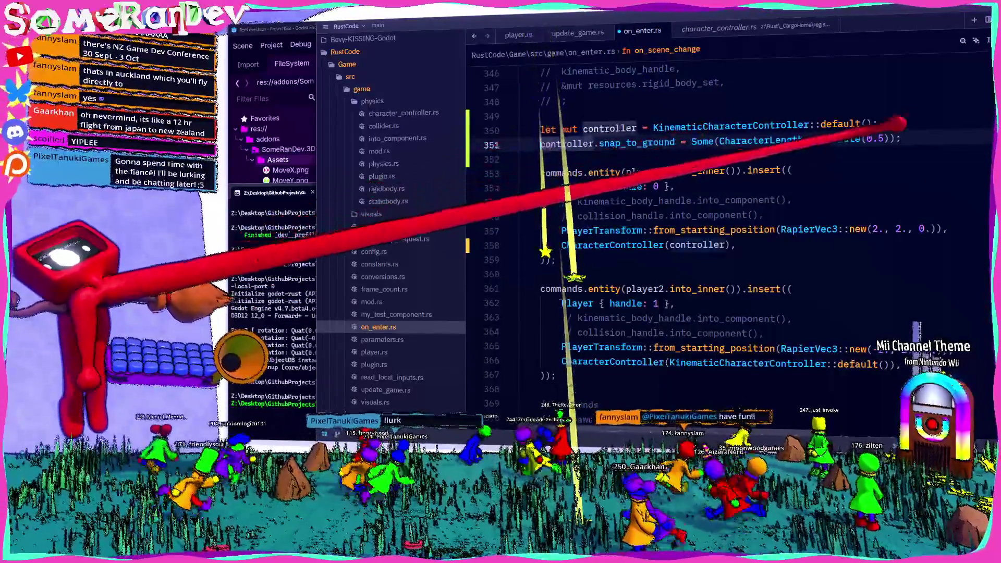
# - Complete the value as CharacterLength::Absolute(0.5) and select the rapier3d::control::CharacterLength path
pyautogui.moveTo(882, 140)
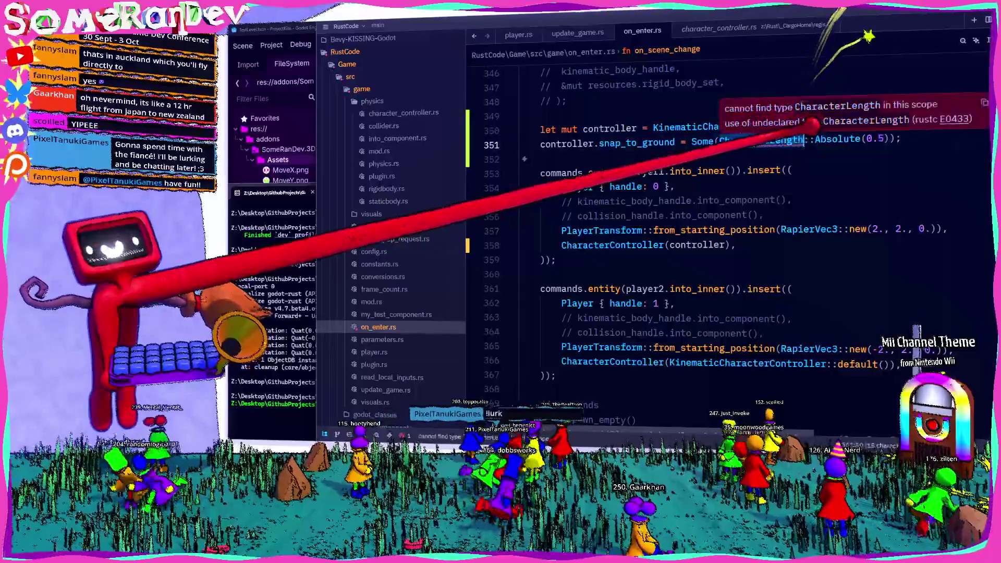
pyautogui.click(804, 140)
pyautogui.press('BackSpace')
pyautogui.press('BackSpace')
pyautogui.press('BackSpace')
pyautogui.write('g')
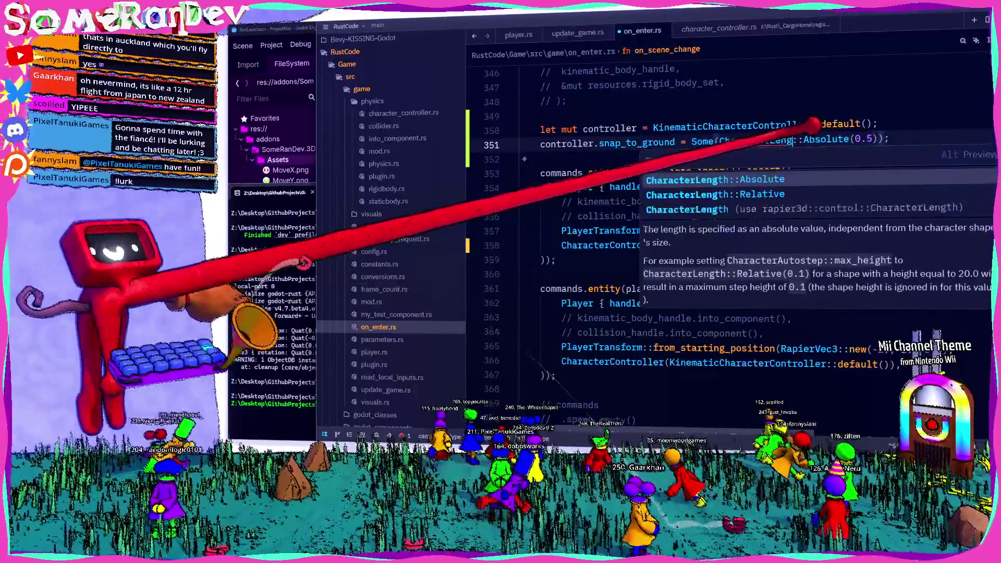
pyautogui.press('Return')
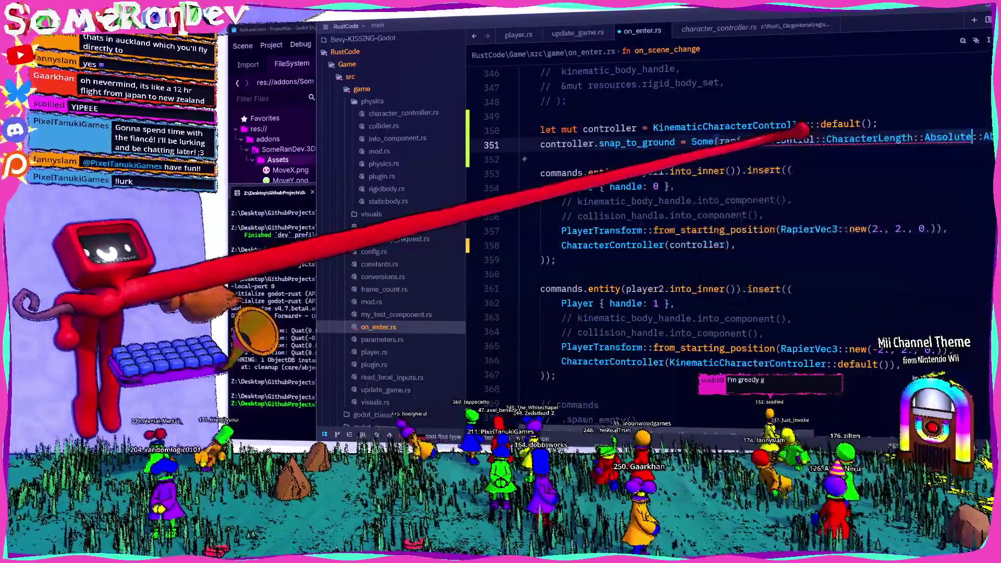
pyautogui.write('(0.5)')
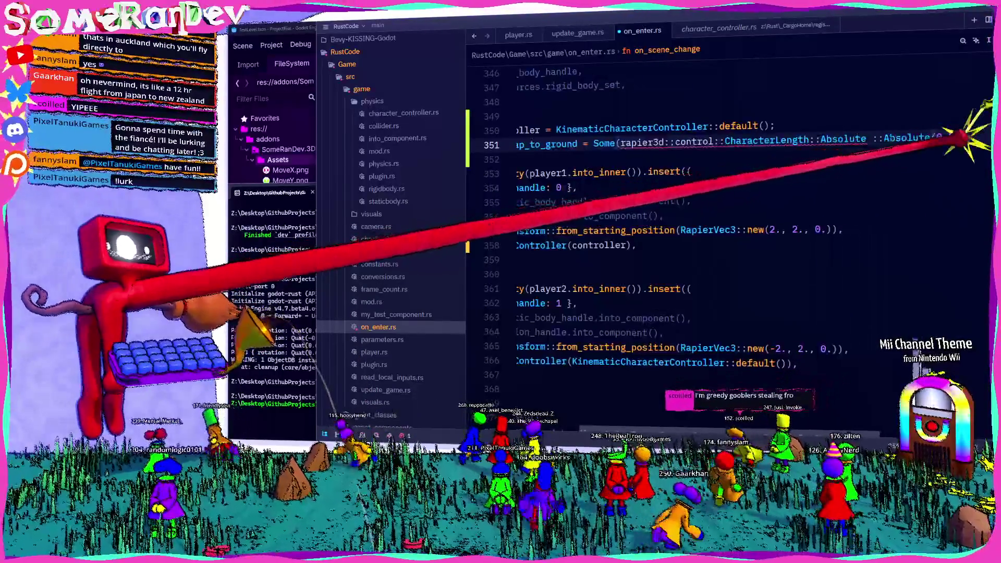
pyautogui.hotkey('ctrl', 'shift', 'Left')
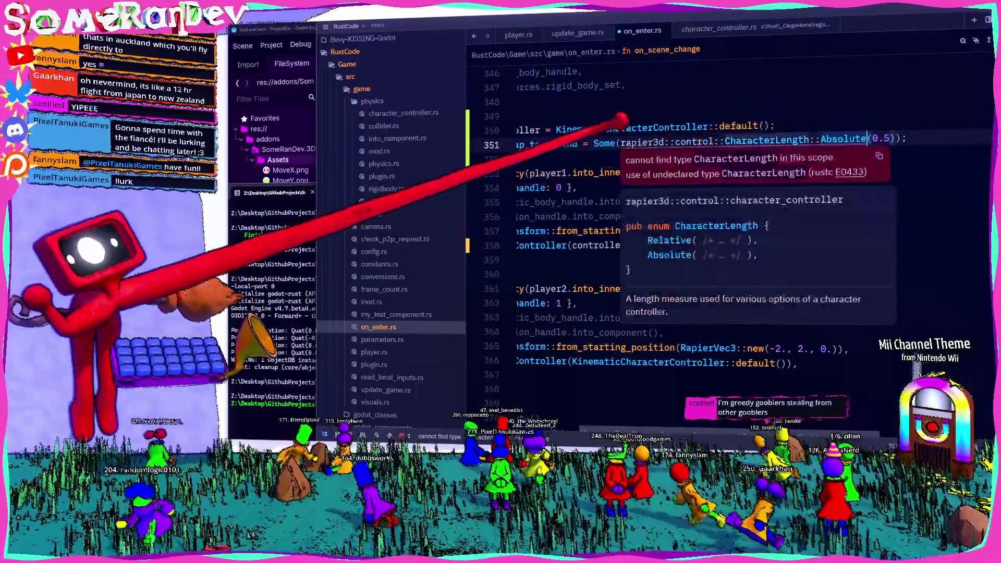
pyautogui.moveTo(638, 142); pyautogui.dragTo(654, 142)
pyautogui.moveTo(810, 140); pyautogui.dragTo(621, 142)
pyautogui.hotkey('ctrl', 'c')
# - Add control::CharacterLength to the rapier3d use statement and save the file
pyautogui.scroll(10, 806, 119)
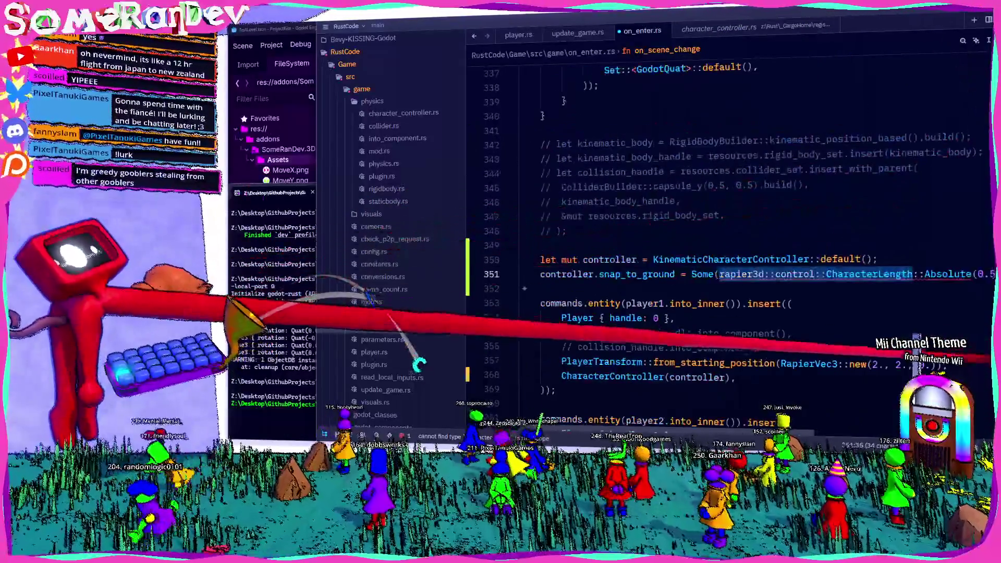
pyautogui.scroll(20, 955, 91)
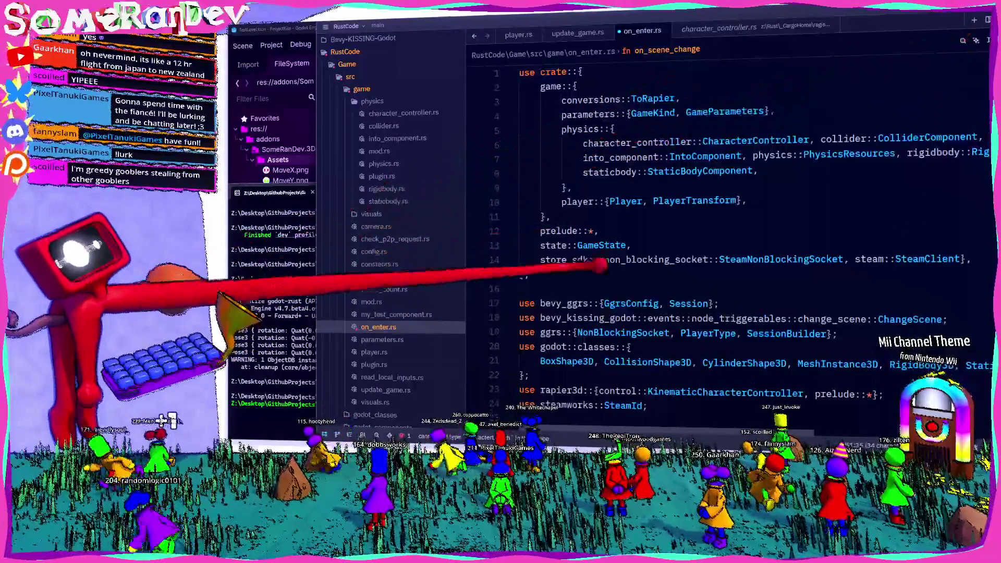
pyautogui.scroll(-5, 615, 267)
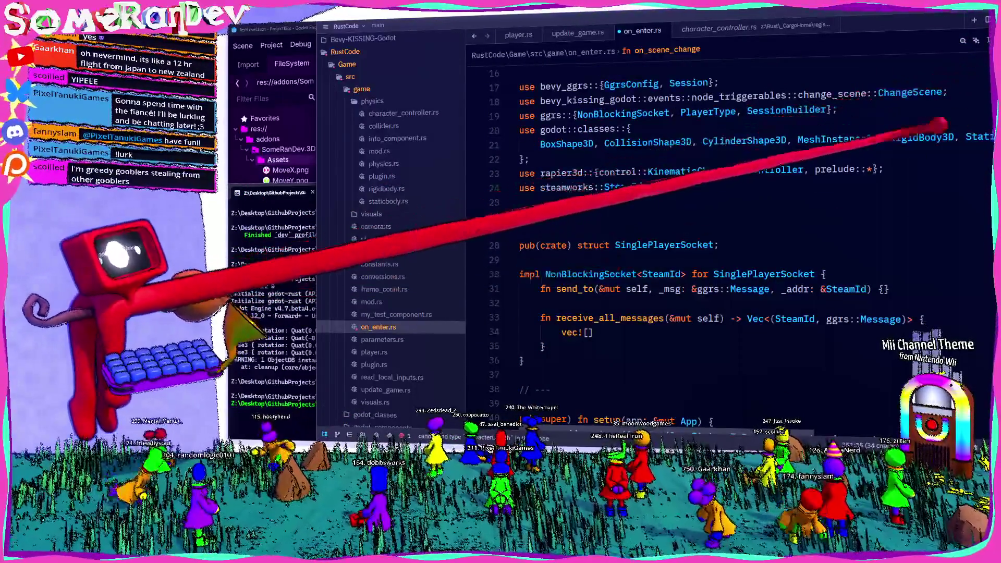
pyautogui.hotkey('ctrl', 'f')
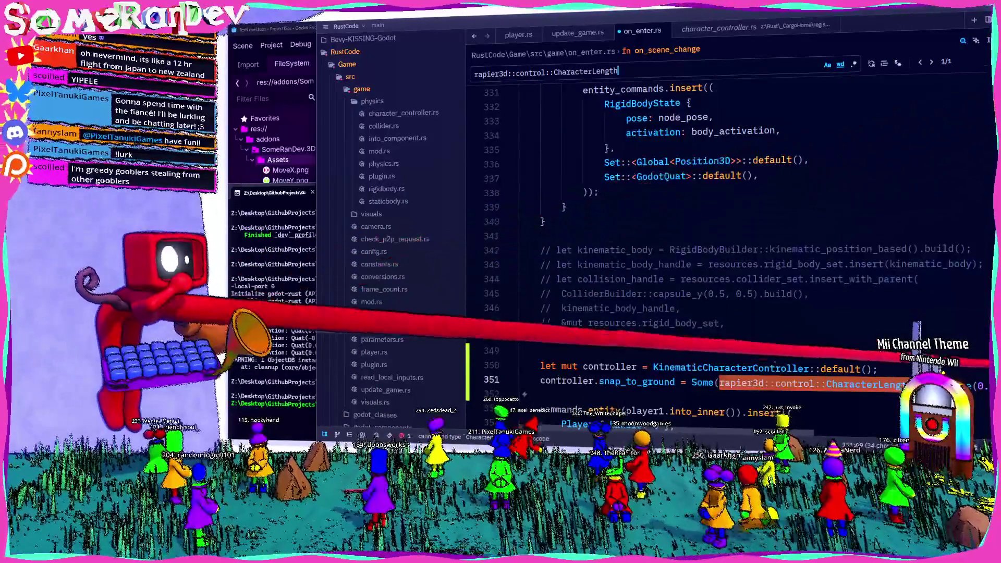
pyautogui.click(975, 78)
pyautogui.scroll(-5, 527, 222)
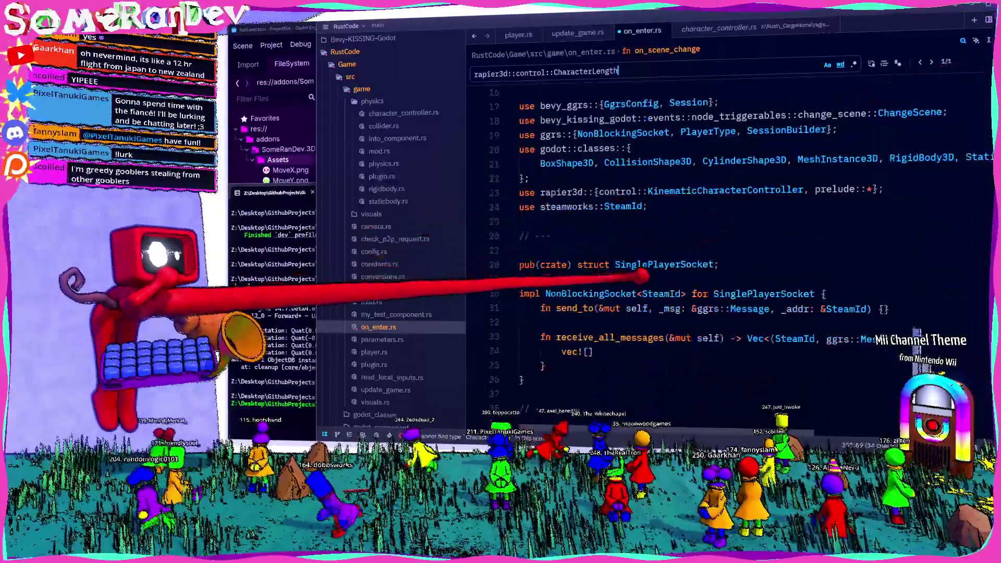
pyautogui.click(850, 188)
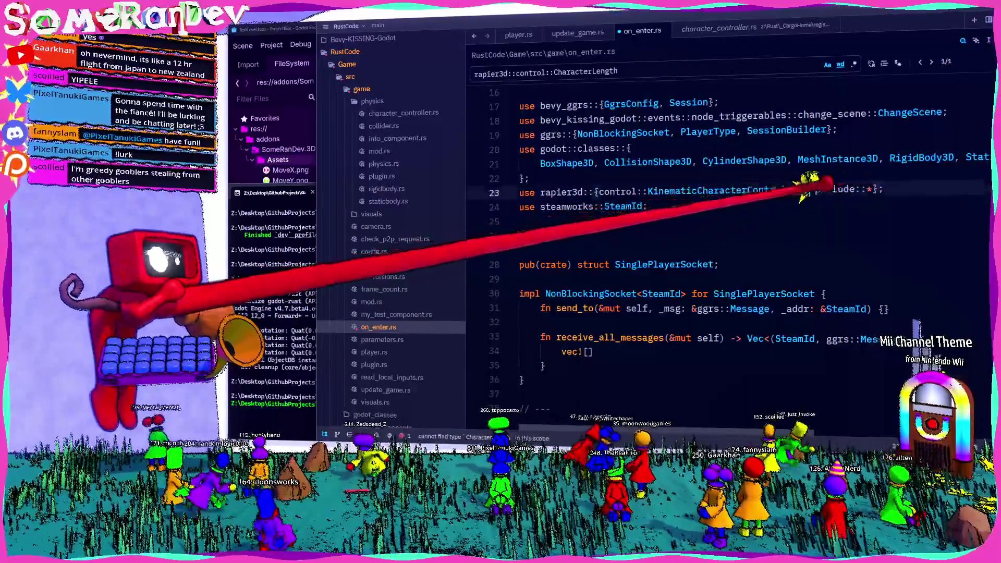
pyautogui.hotkey('ctrl', 'v')
pyautogui.click(882, 188)
pyautogui.hotkey('ctrl', 'BackSpace')
pyautogui.hotkey('ctrl', 'BackSpace')
pyautogui.hotkey('ctrl', 'BackSpace')
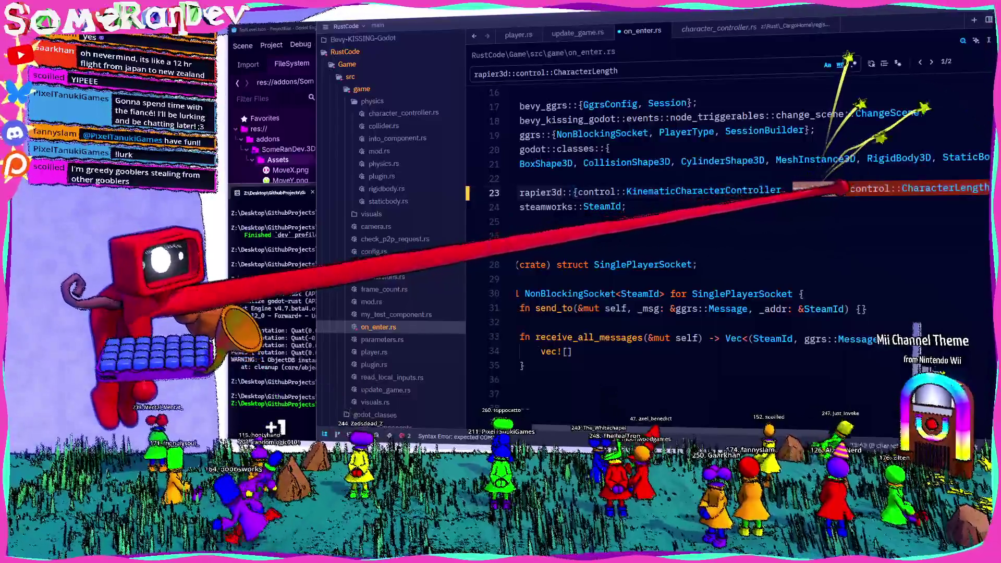
pyautogui.write(', control::CharacterLength, prelude:')
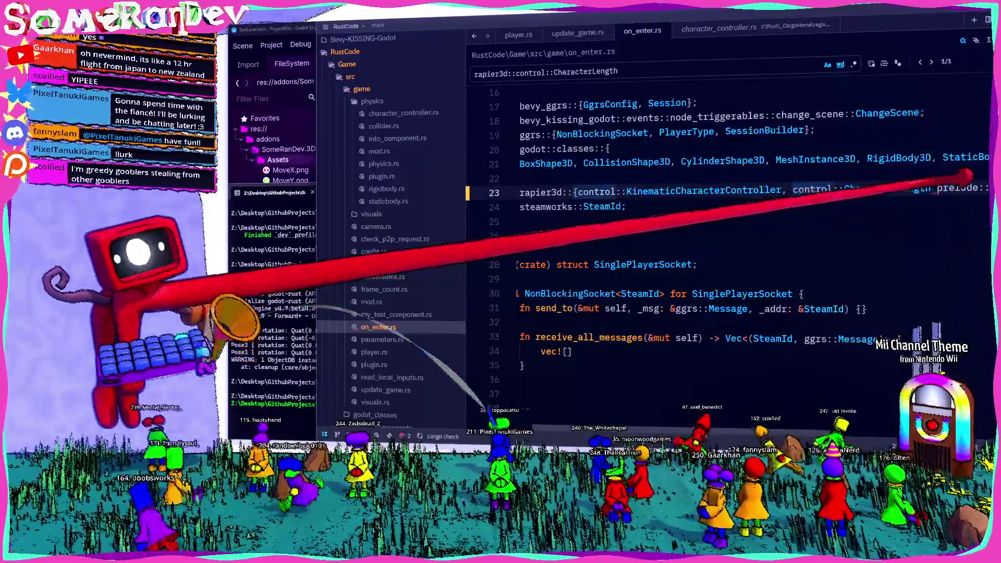
pyautogui.hotkey('ctrl', 's')
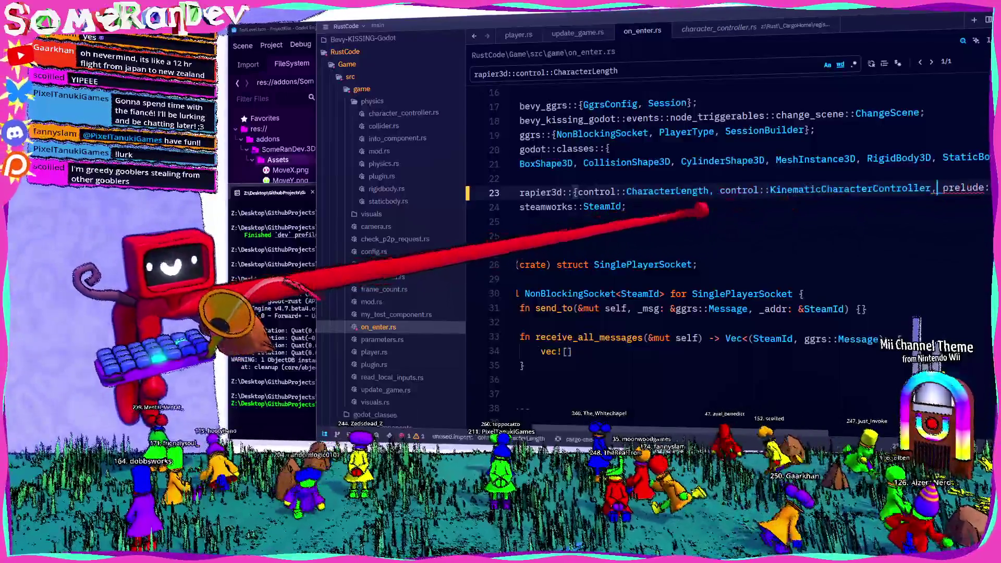
# - Remove the rapier3d::control:: prefix so line 351 uses CharacterLength::Absolute(0.5)
pyautogui.hscroll(-3, 762, 203)
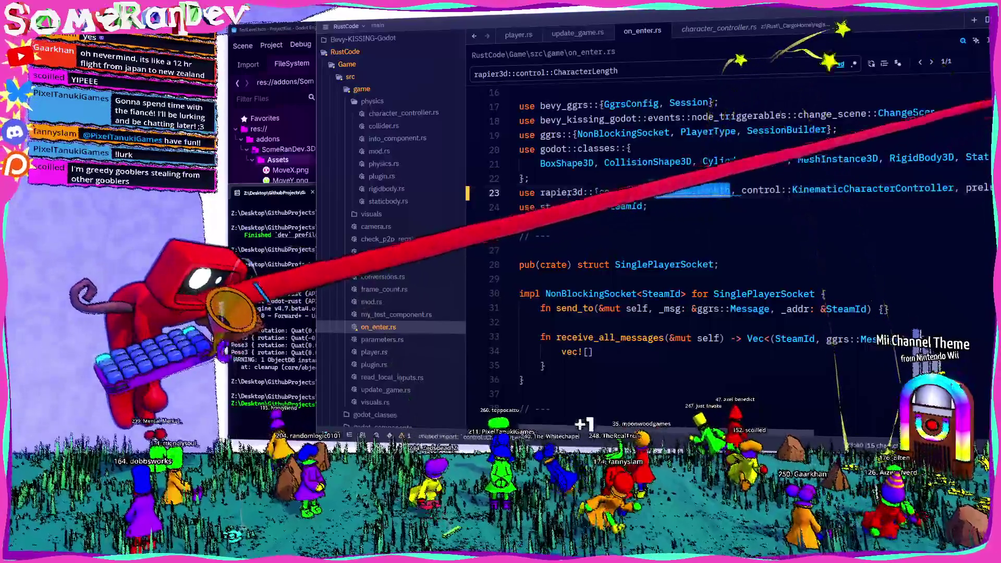
pyautogui.press('Return')
pyautogui.press('Escape')
pyautogui.hotkey('ctrl', 'BackSpace')
pyautogui.hotkey('ctrl', 'BackSpace')
pyautogui.hotkey('ctrl', 'BackSpace')
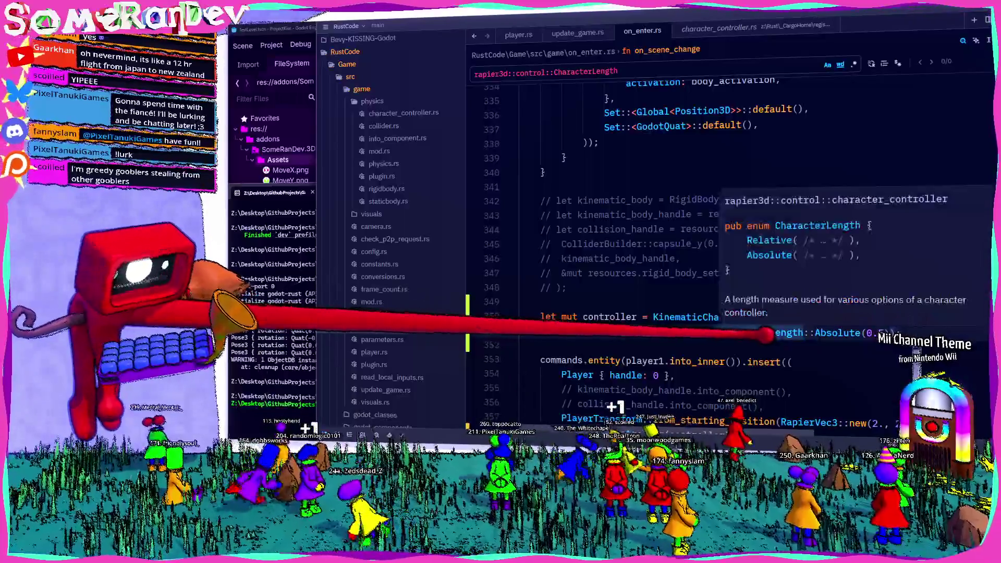
pyautogui.click(308, 303)
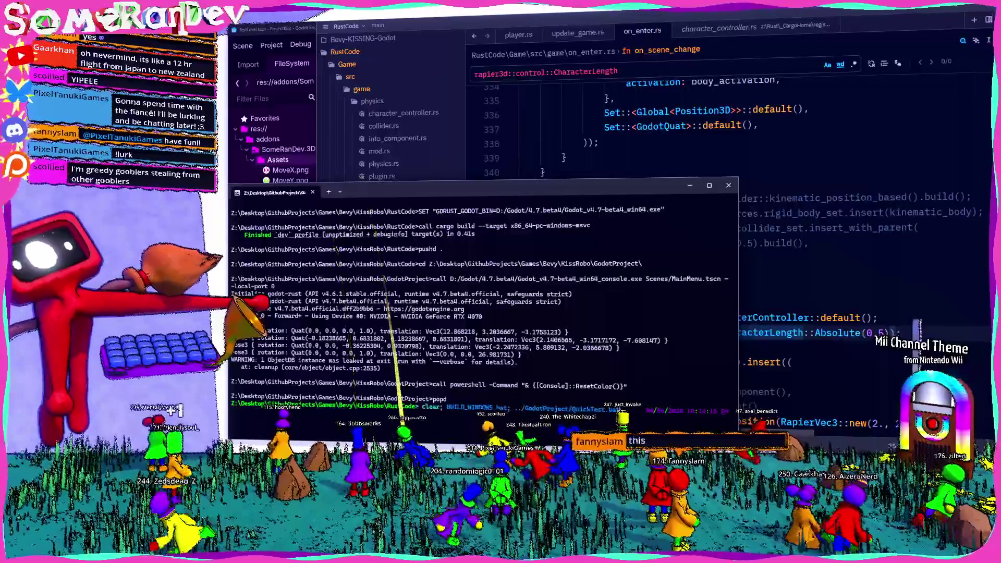
# - Recall and run the previous BUILD_WINDOWS.bat build command to recompile kiss_robos
pyautogui.press('Up')
pyautogui.press('Return')
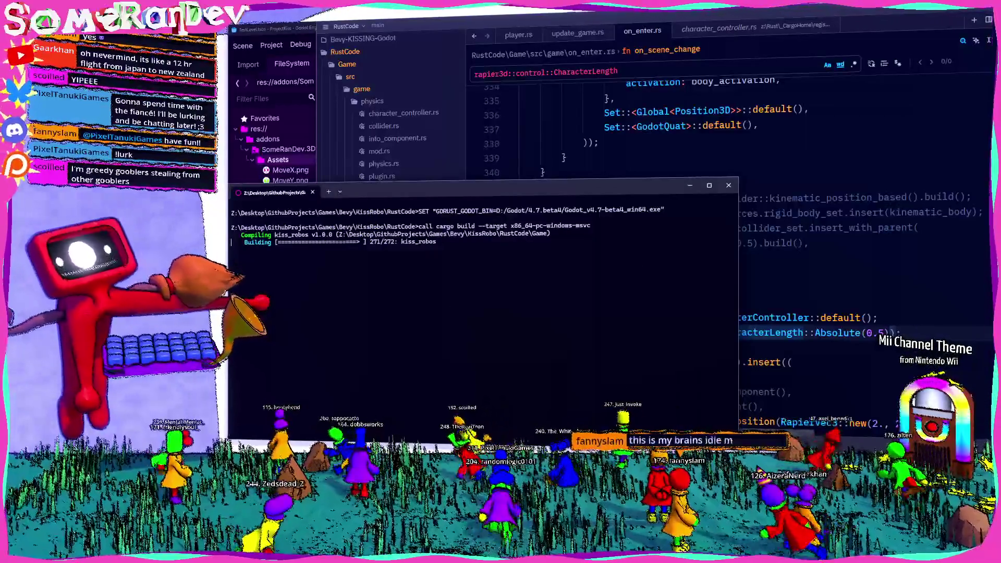